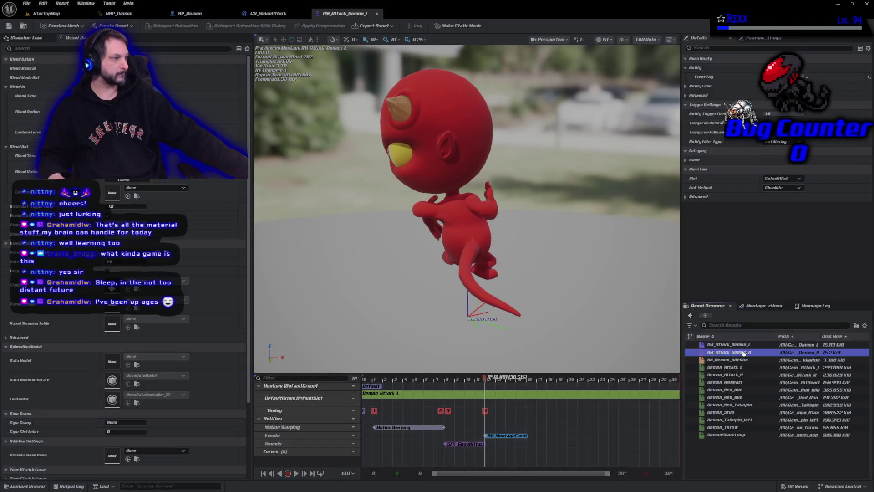
# Paste the AN_MontageEvent notify into AM_Attack_Demon_R, check the pose, save, and return to StartupMap.
pyautogui.click(526, 436)
pyautogui.press('Delete')
pyautogui.hotkey('ctrl', 'z')
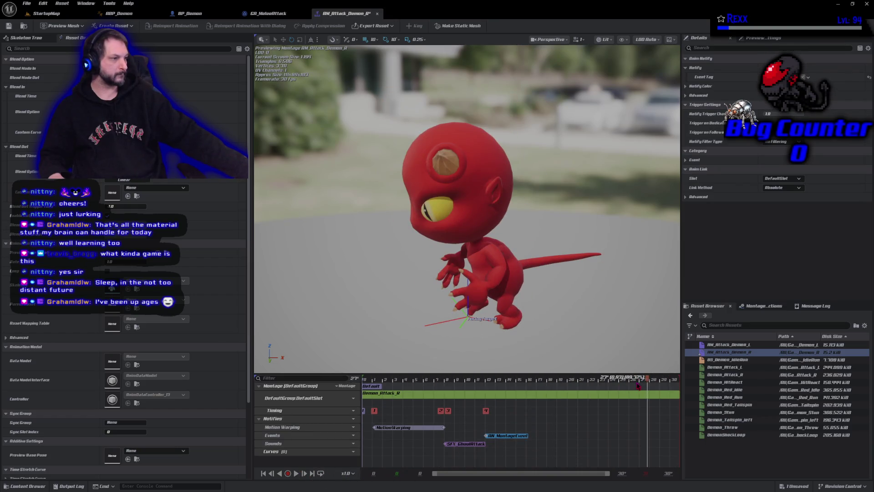
pyautogui.moveTo(646, 394); pyautogui.dragTo(486, 394)
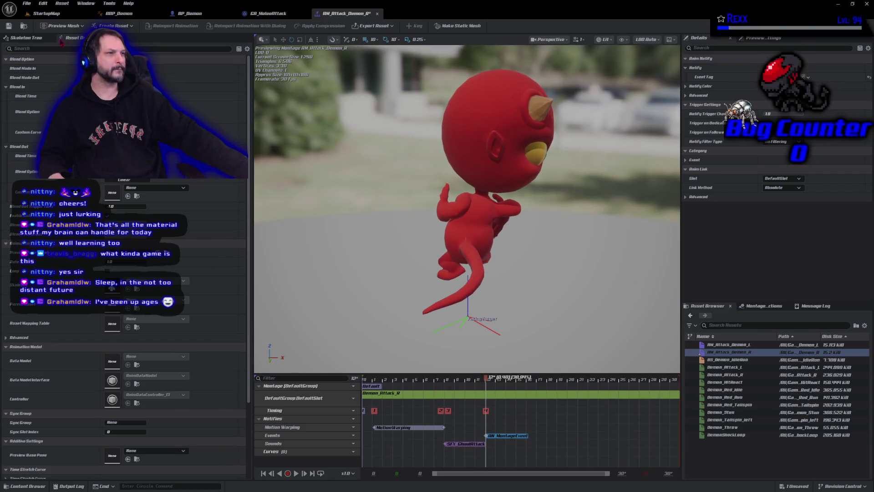
pyautogui.click(9, 26)
pyautogui.click(28, 14)
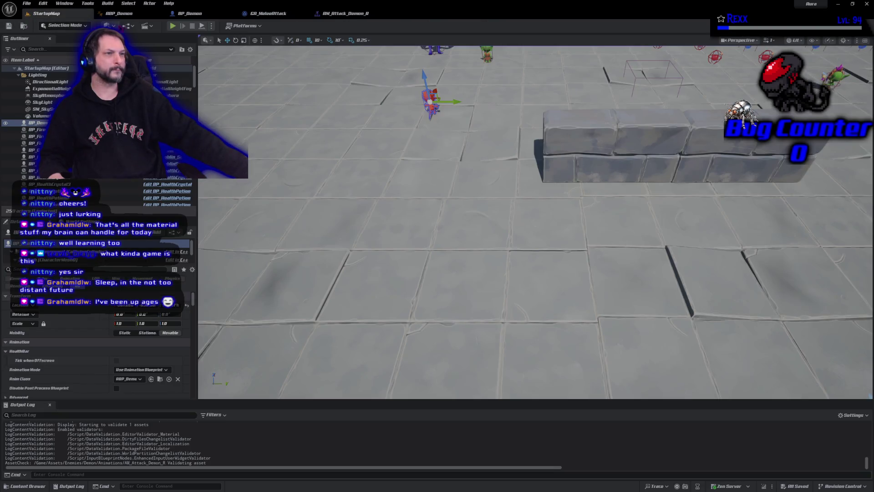
# Start Play-in-Editor and run around the arena casting fire bolts at the goblin group.
pyautogui.click(173, 26)
pyautogui.click(403, 145)
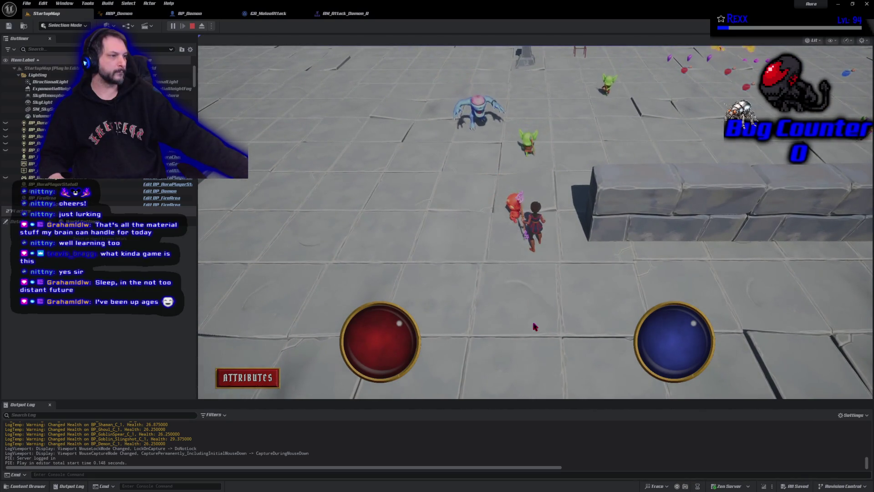
pyautogui.click(514, 345)
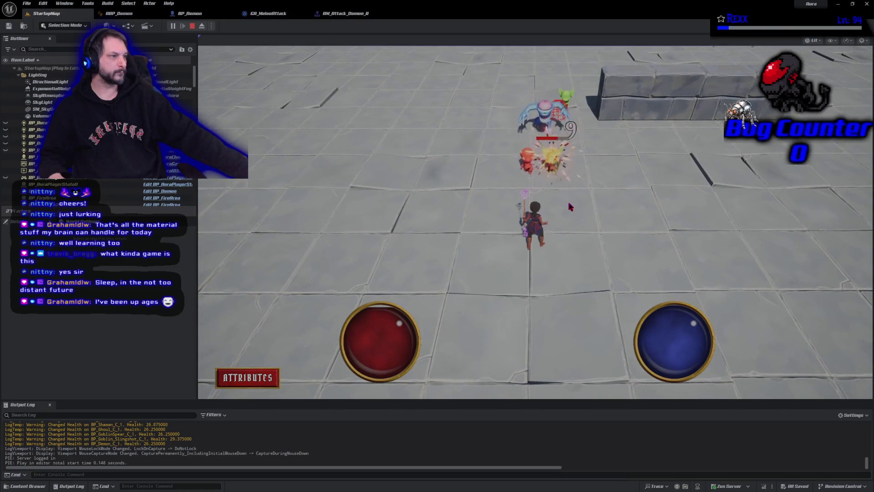
pyautogui.click(657, 259)
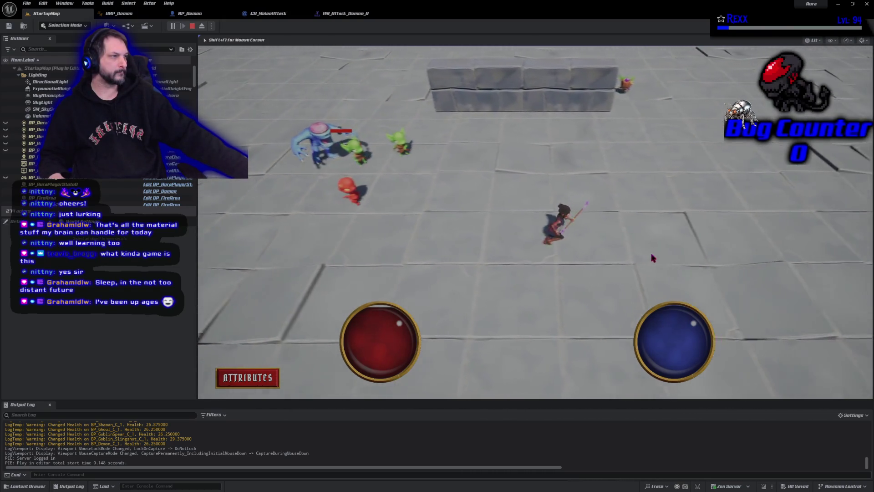
pyautogui.click(378, 168)
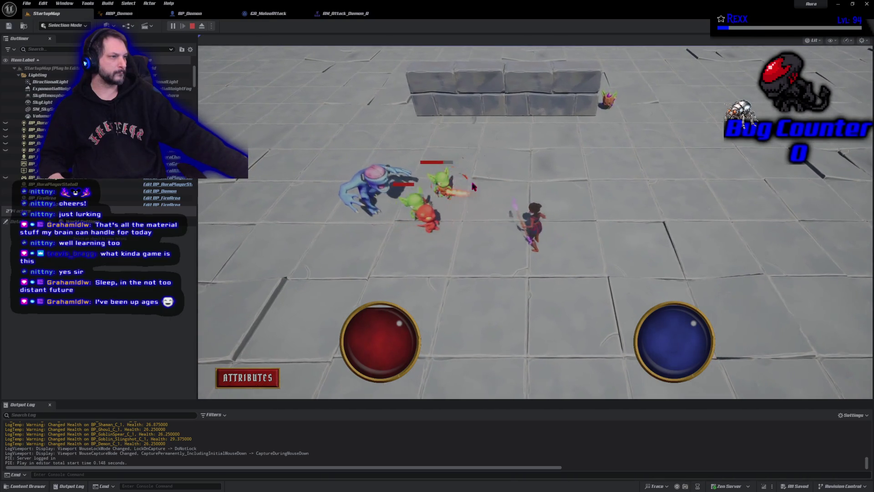
pyautogui.click(364, 221)
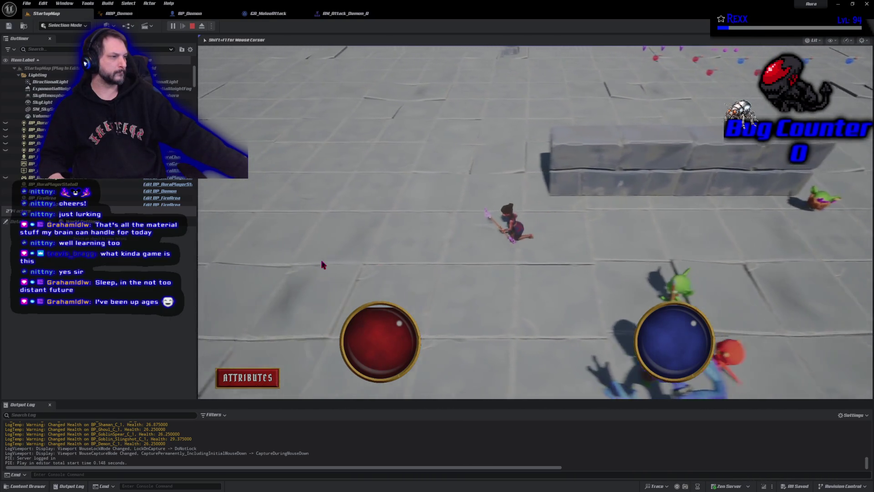
pyautogui.click(692, 241)
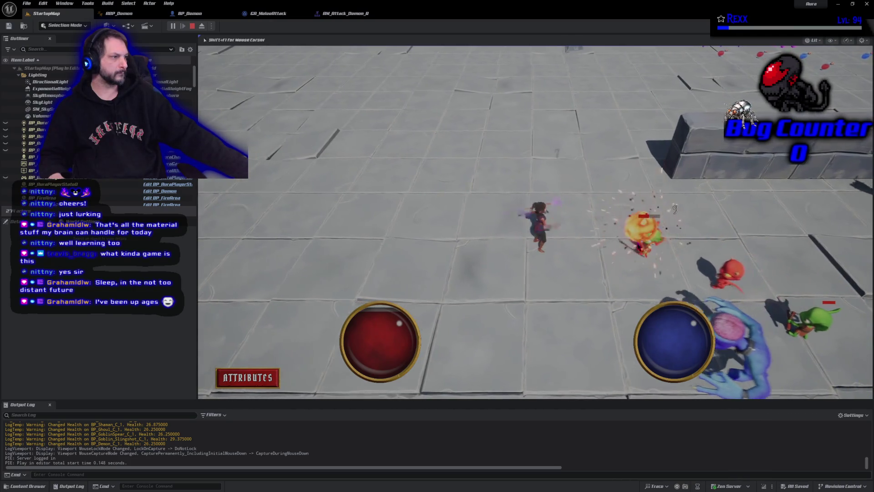
pyautogui.click(388, 283)
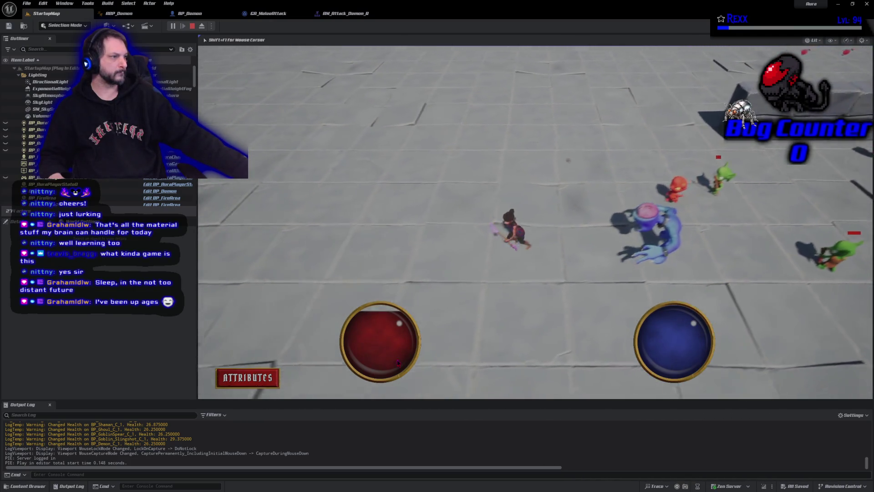
# Cast spells at the blue demon, let it close in and attack, then stop the session.
pyautogui.click(653, 210)
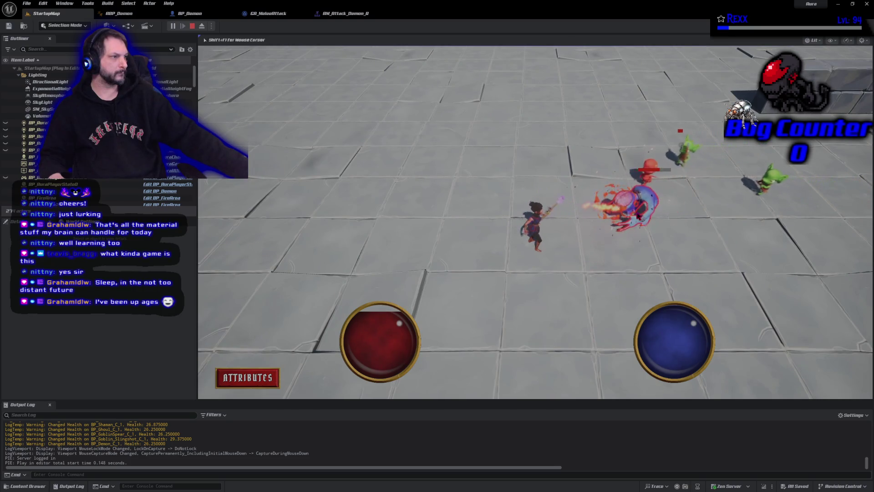
pyautogui.click(532, 299)
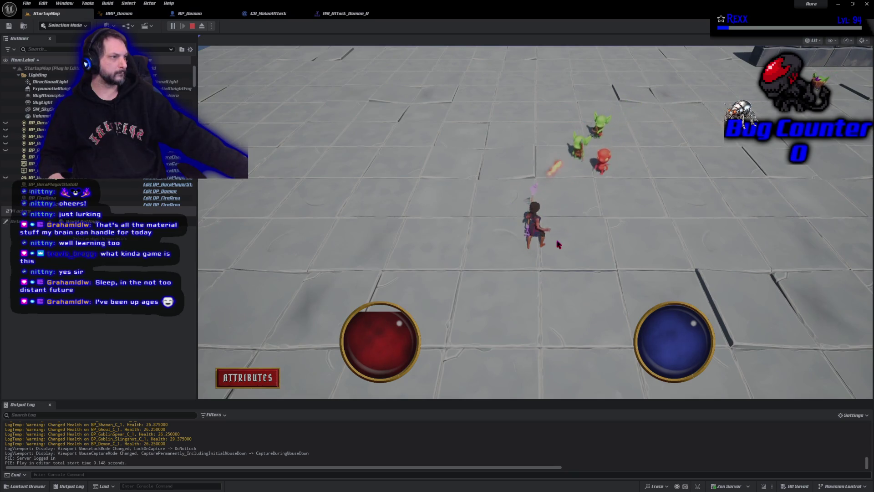
pyautogui.click(617, 262)
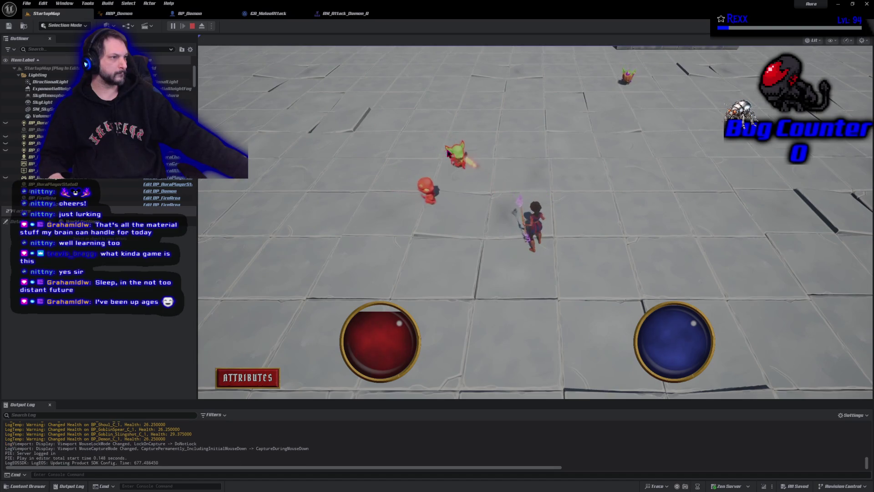
pyautogui.click(626, 206)
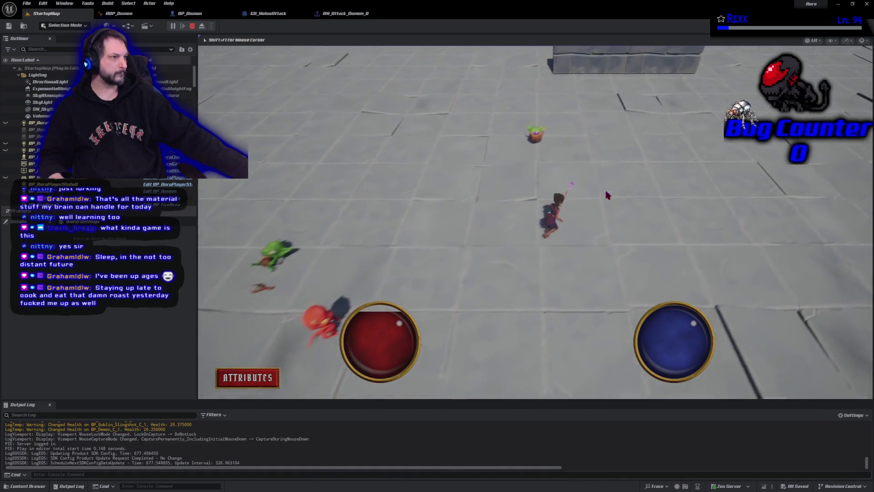
pyautogui.click(518, 155)
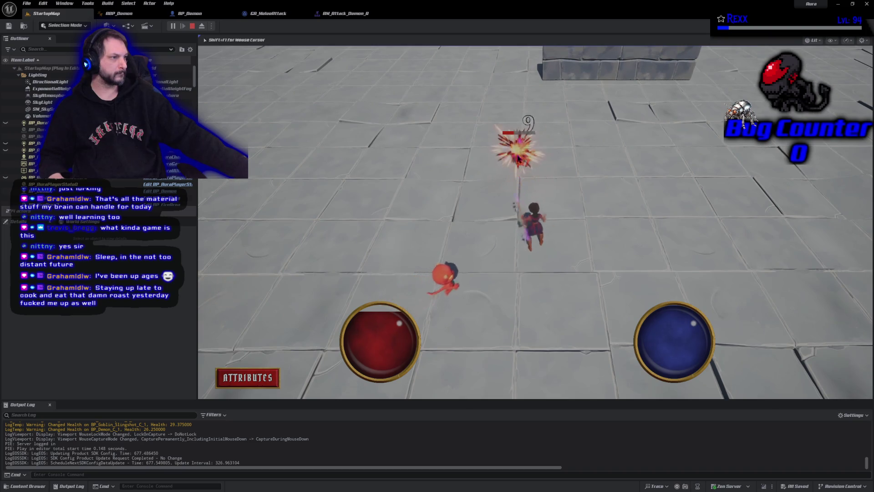
pyautogui.click(599, 202)
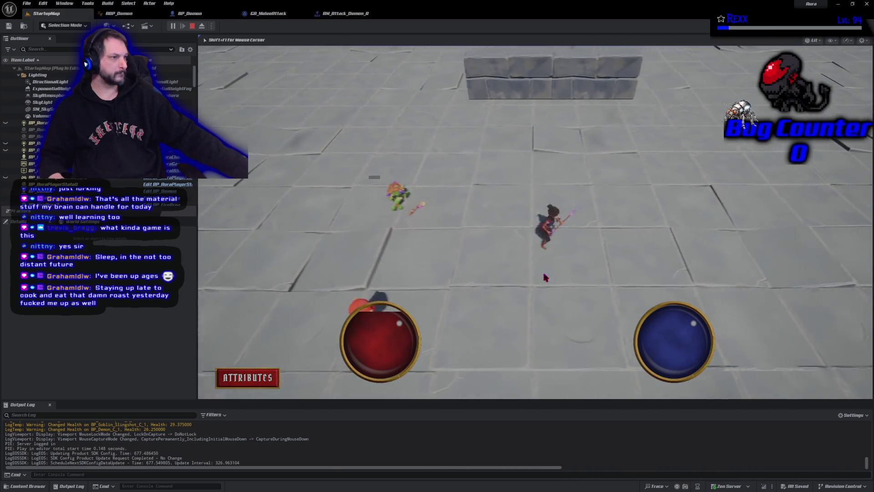
pyautogui.click(545, 277)
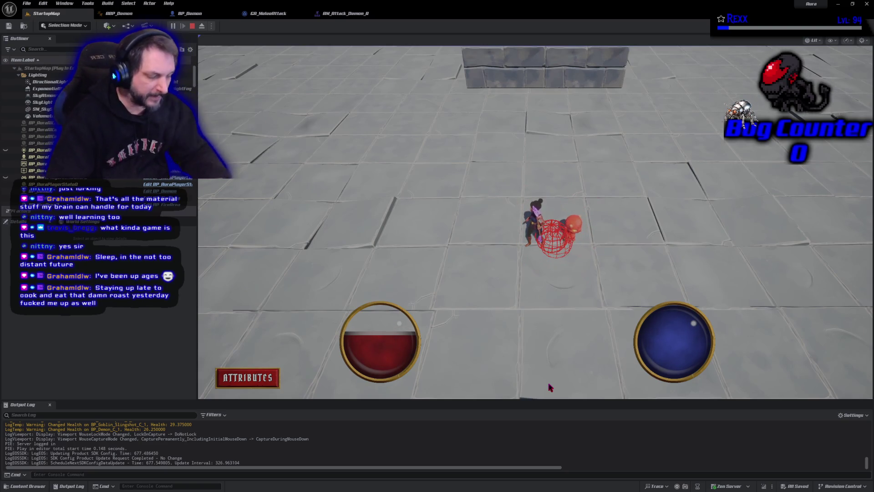
pyautogui.press('Escape')
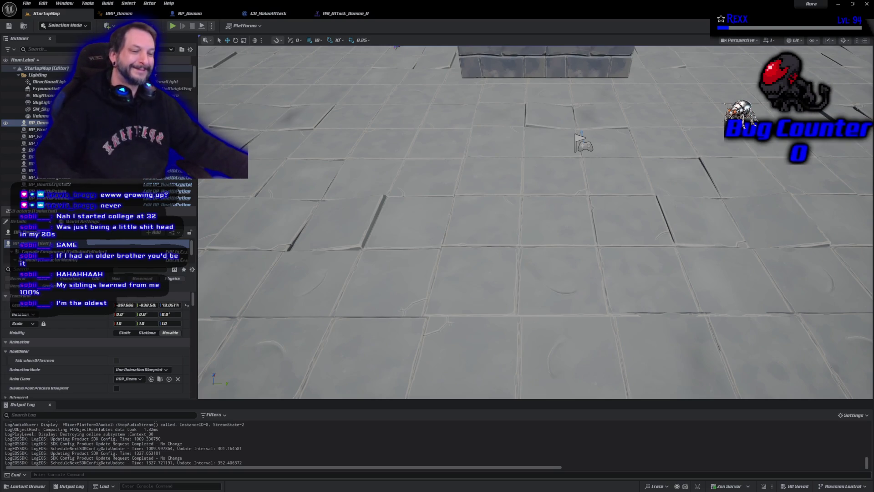
# Pull the viewport back and rotate it to view the demon, stone wall and goblins.
pyautogui.scroll(-5, 300, 302)
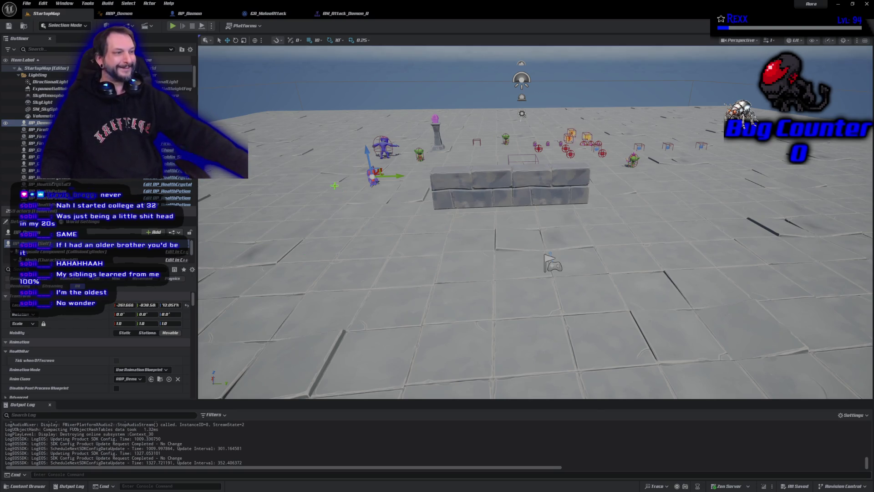
pyautogui.moveTo(427, 264); pyautogui.dragTo(459, 230)
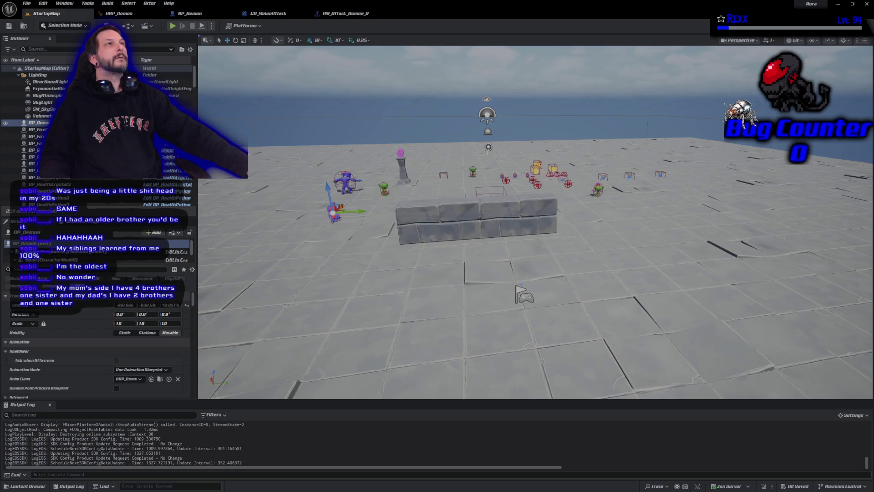
# Close the AM_Attack_Demon_A tab and delete the Draw Debug Sphere node and getter from GA_MeleeAttack.
pyautogui.click(340, 14)
pyautogui.middleClick(341, 16)
pyautogui.click(401, 129)
pyautogui.press('Delete')
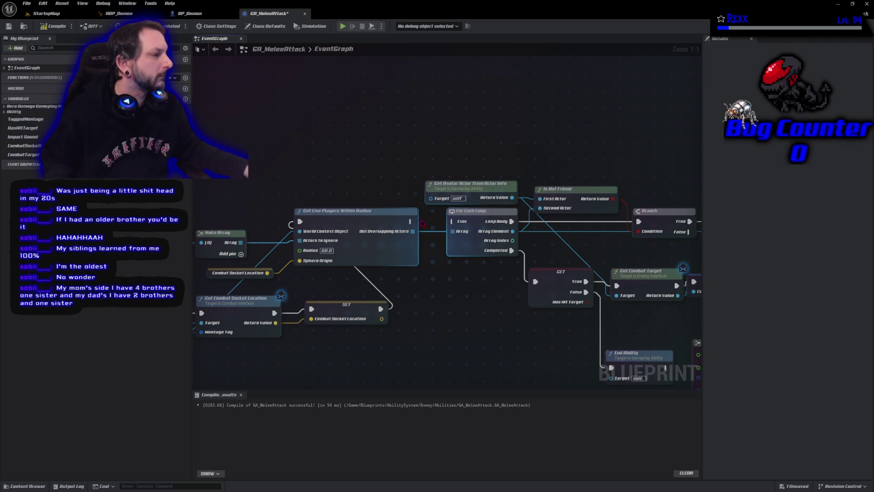
pyautogui.moveTo(408, 222)
pyautogui.mouseDown()
pyautogui.moveTo(452, 233)
pyautogui.moveTo(445, 227)
pyautogui.mouseUp()
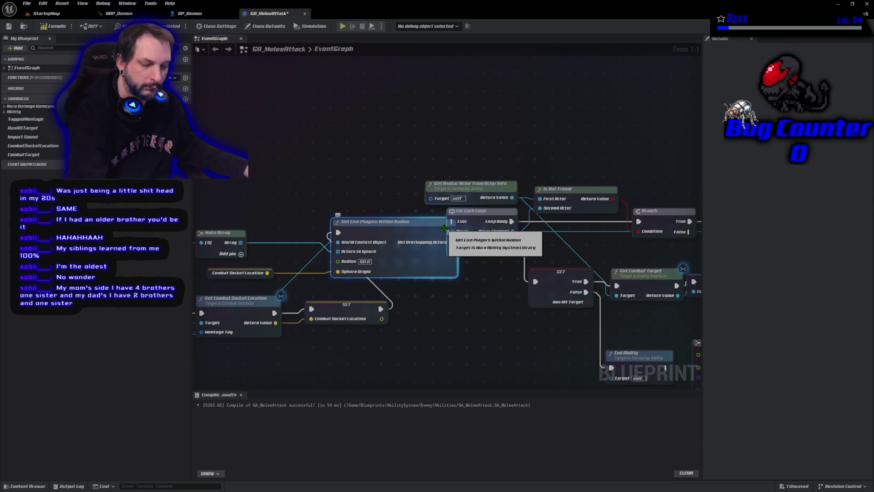
pyautogui.hotkey('ctrl', 'z')
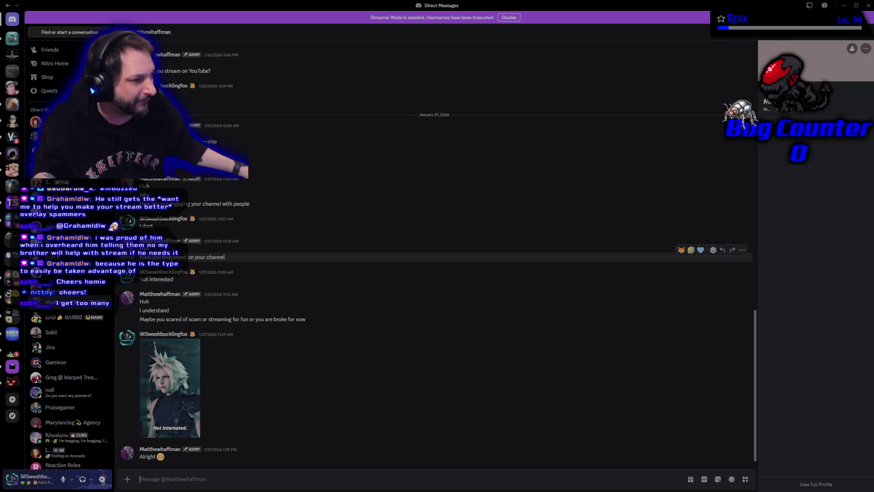
# Clear the selected draft message text in Discord and return to the GA_MeleeAttack blueprint.
pyautogui.tripleClick(145, 280)
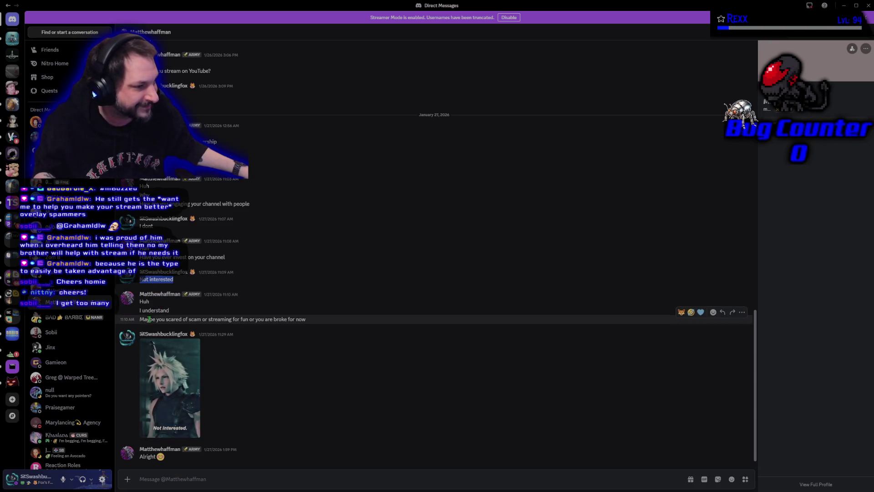
pyautogui.moveTo(140, 325); pyautogui.dragTo(318, 320)
pyautogui.click(259, 363)
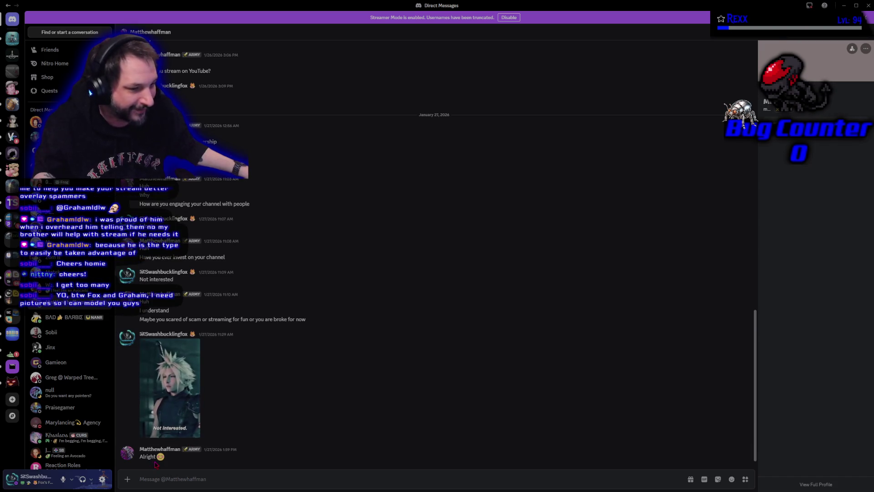
pyautogui.hotkey('alt', 'Tab')
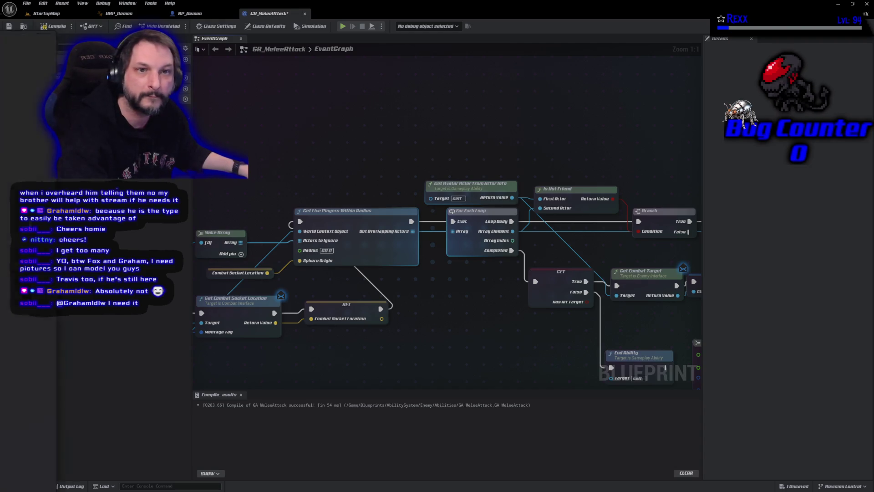
# Play the Gandalf Sax Guy video fullscreen in Chrome, then exit fullscreen and switch away.
pyautogui.hotkey('alt', 'Tab')
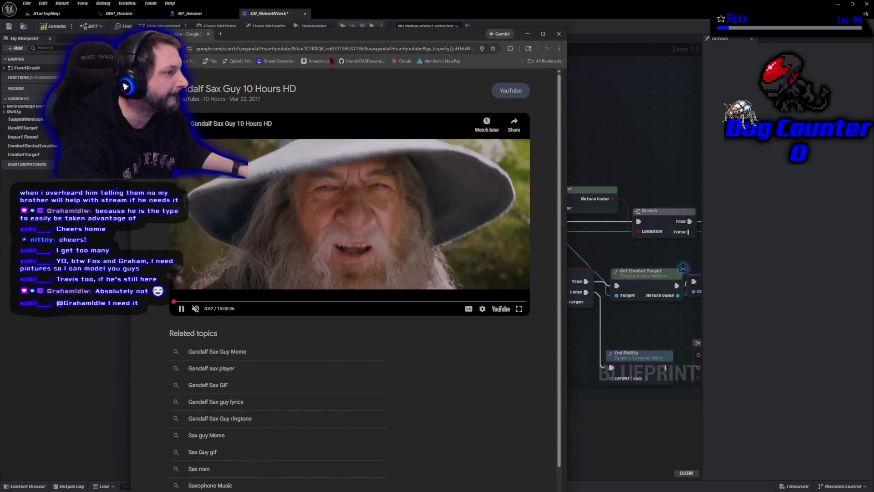
pyautogui.click(520, 309)
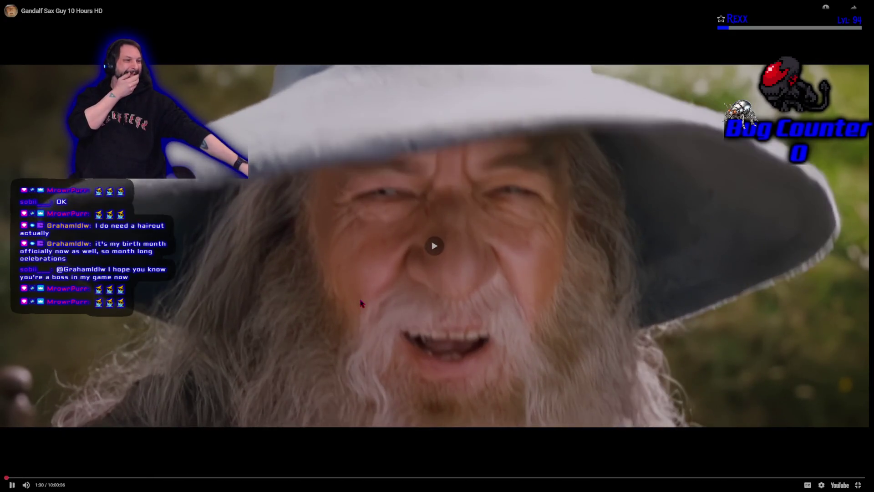
pyautogui.press('Escape')
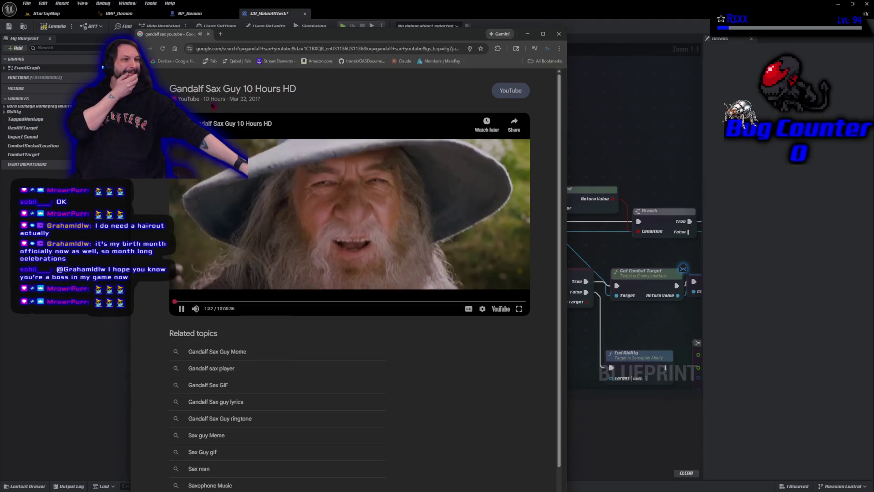
pyautogui.hotkey('alt', 'Tab')
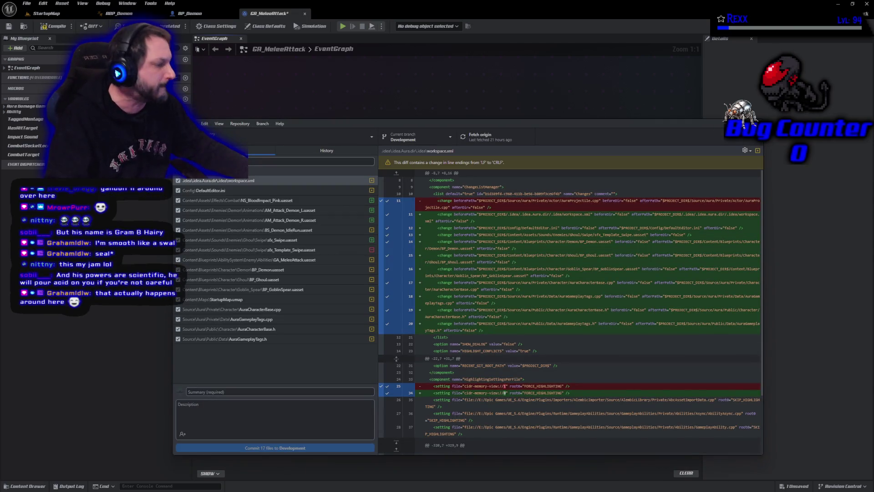
# Type 'Demon Melee Attack' into the commit Summary field, correcting the mistyped letters.
pyautogui.click(265, 392)
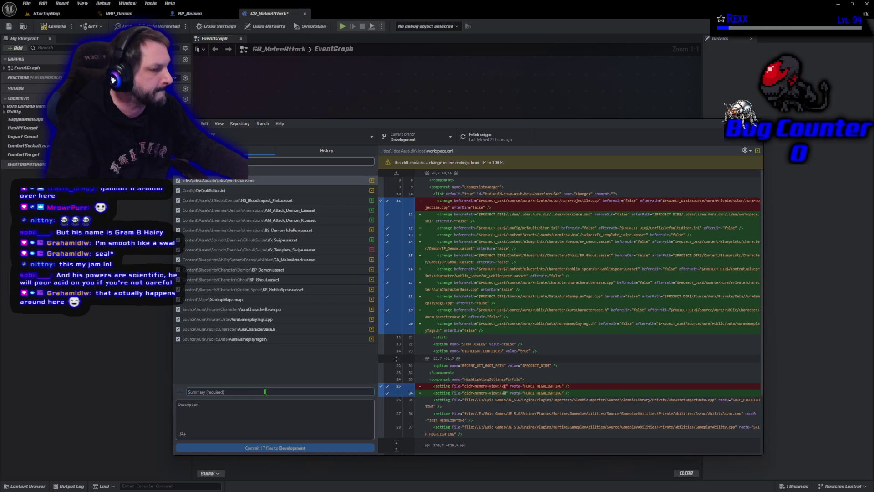
pyautogui.write('Dewmojn')
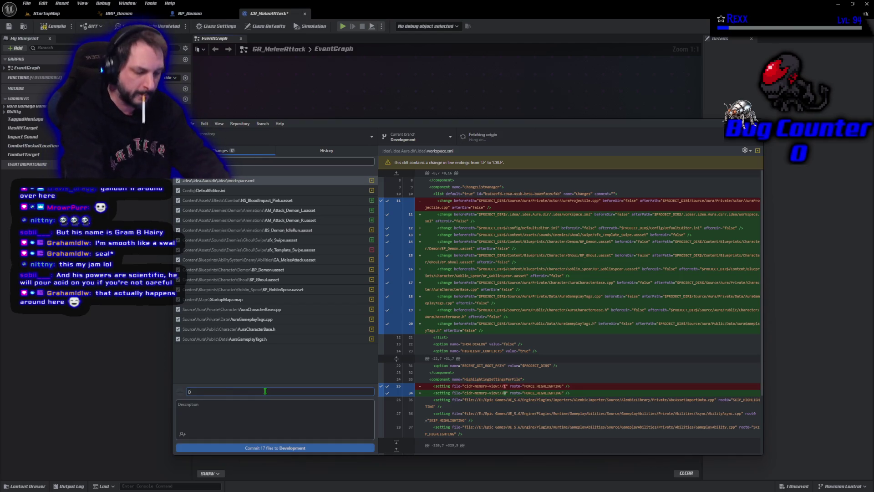
pyautogui.press('BackSpace')
pyautogui.press('BackSpace')
pyautogui.press('BackSpace')
pyautogui.write('mon Melee')
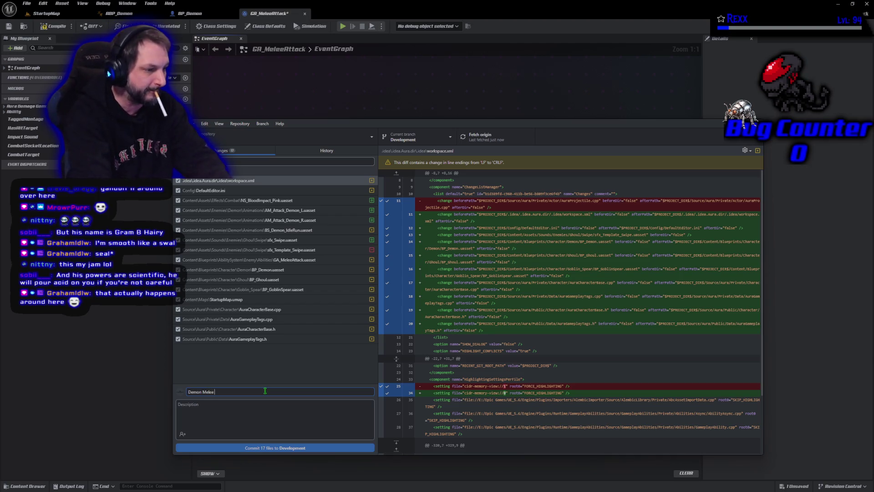
pyautogui.write(' Attack')
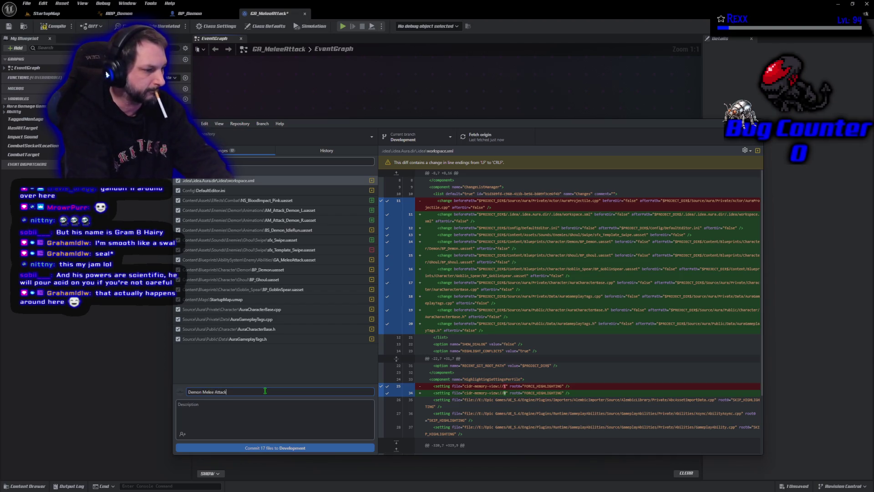
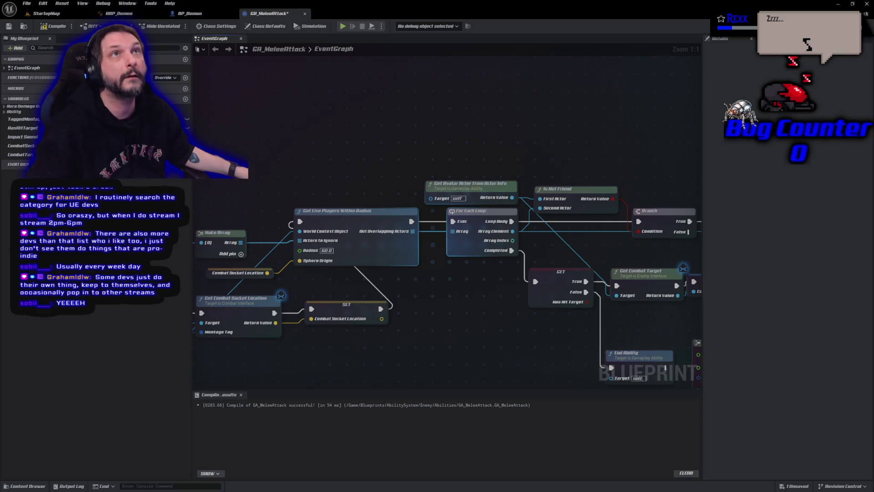
# Compile the GA_MeleeAttack blueprint and save all assets with File > Save All.
pyautogui.click(54, 26)
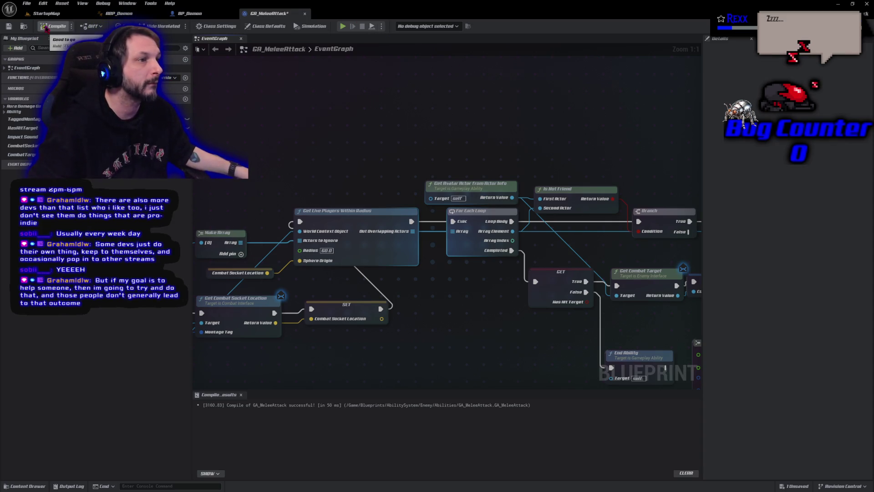
pyautogui.click(26, 3)
pyautogui.click(45, 48)
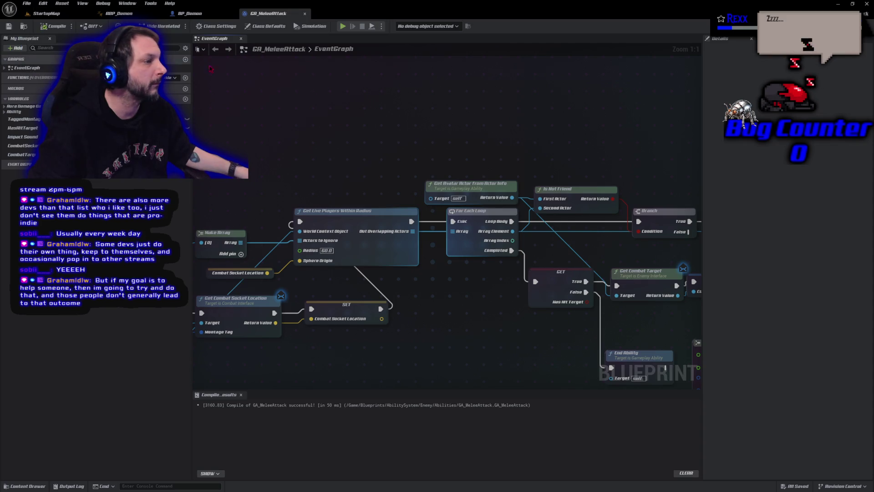
pyautogui.hotkey('alt', 'Tab')
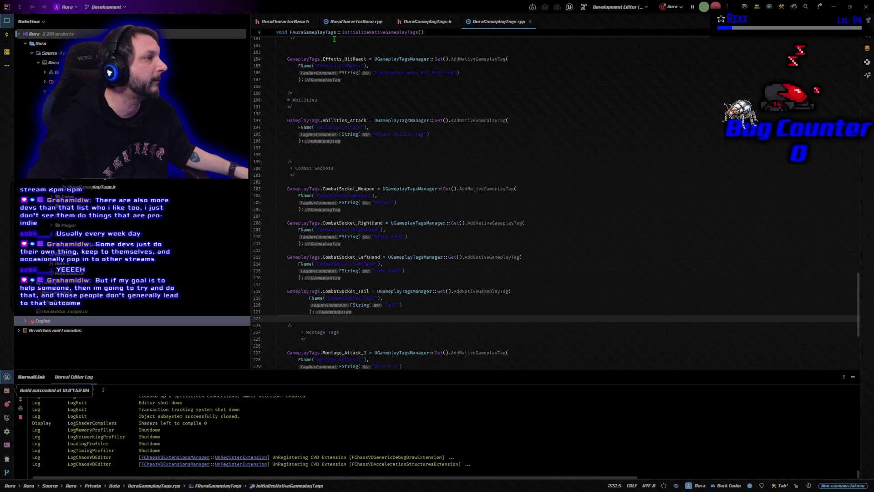
# Close all open Rider tabs and open AuraProjectileSpell.h from the Source folder.
pyautogui.rightClick(276, 20)
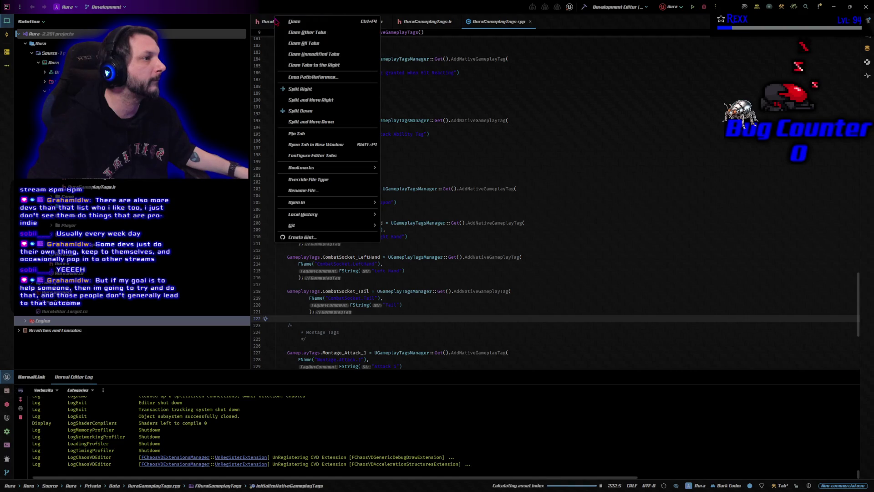
pyautogui.click(302, 43)
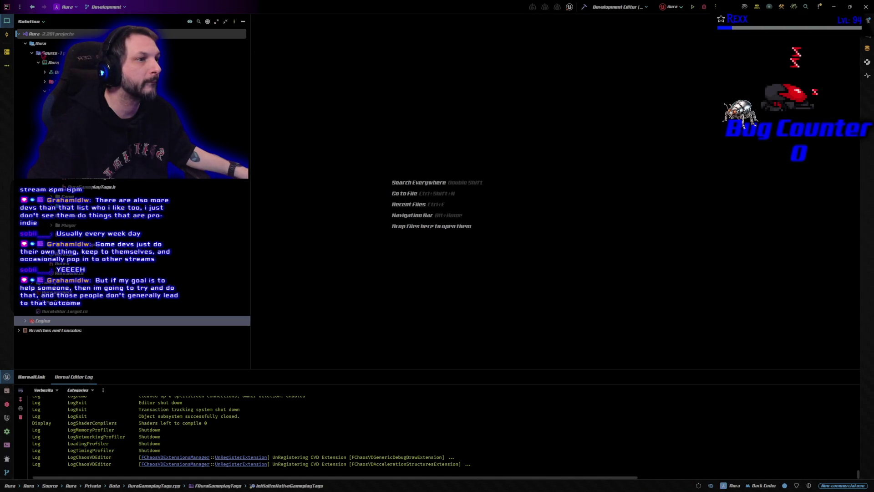
pyautogui.click(37, 53)
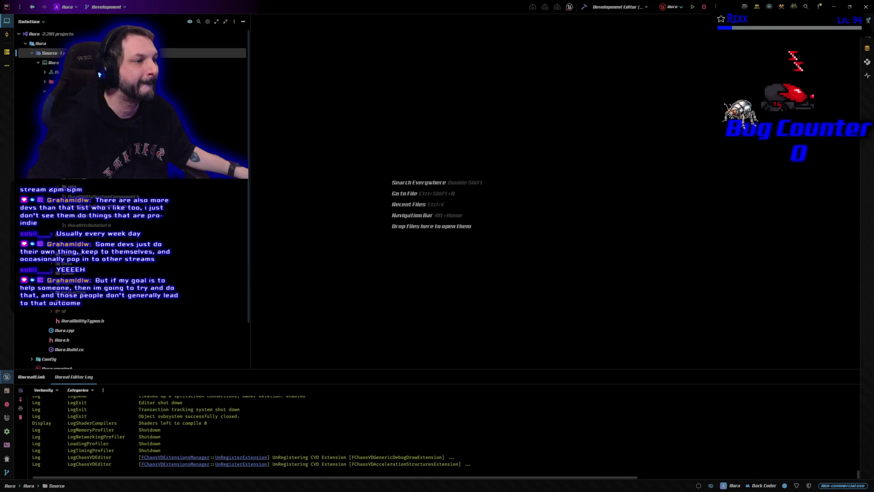
pyautogui.doubleClick(91, 149)
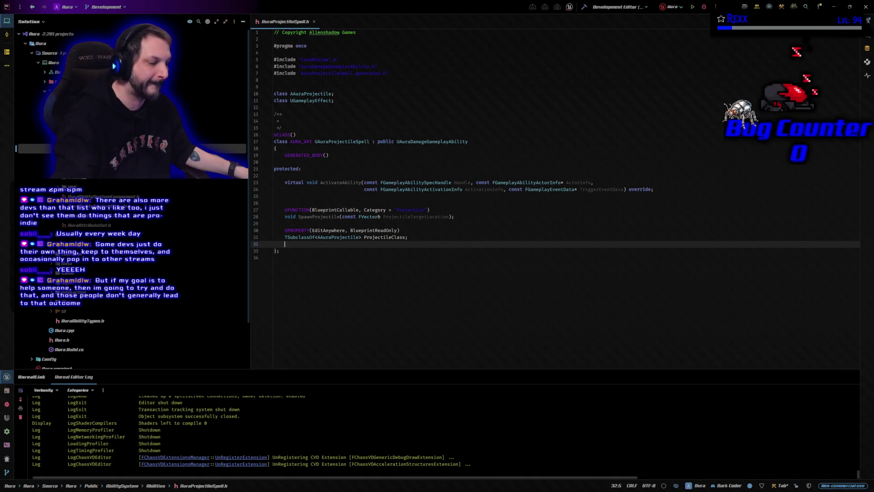
# Open AuraProjectileSpell.cpp and return to the header's UGameplayEffect forward declaration.
pyautogui.doubleClick(91, 158)
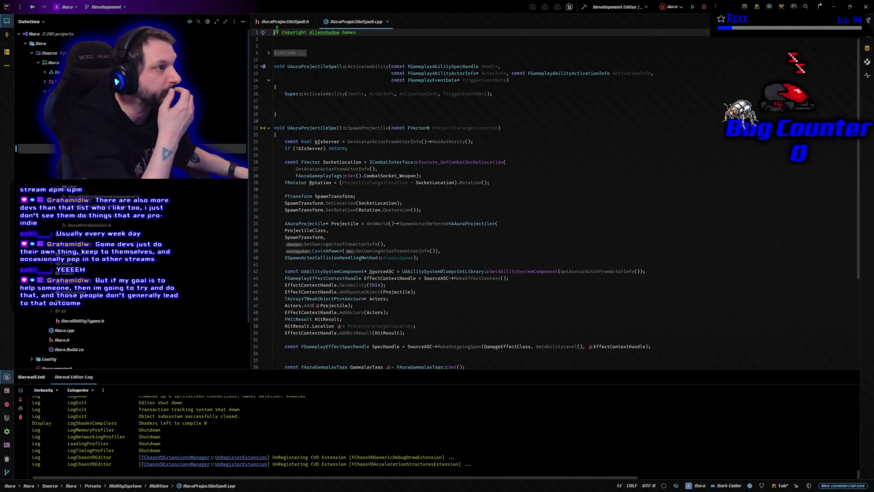
pyautogui.click(285, 21)
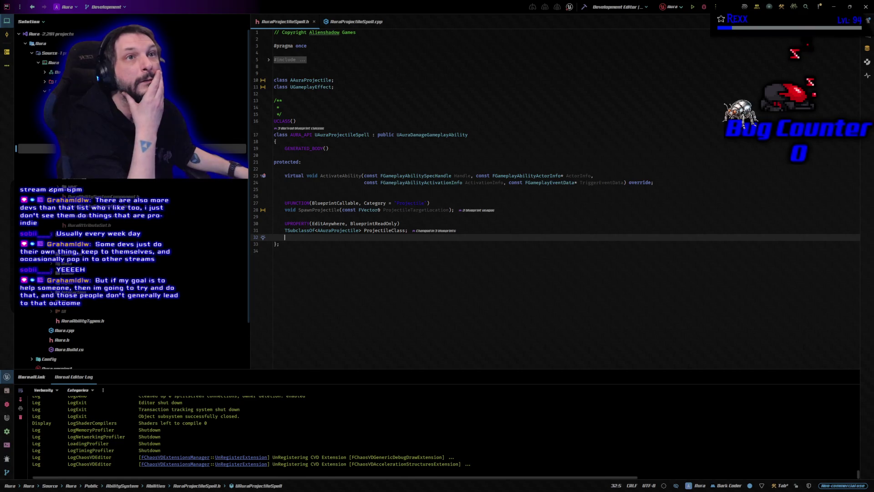
pyautogui.click(351, 86)
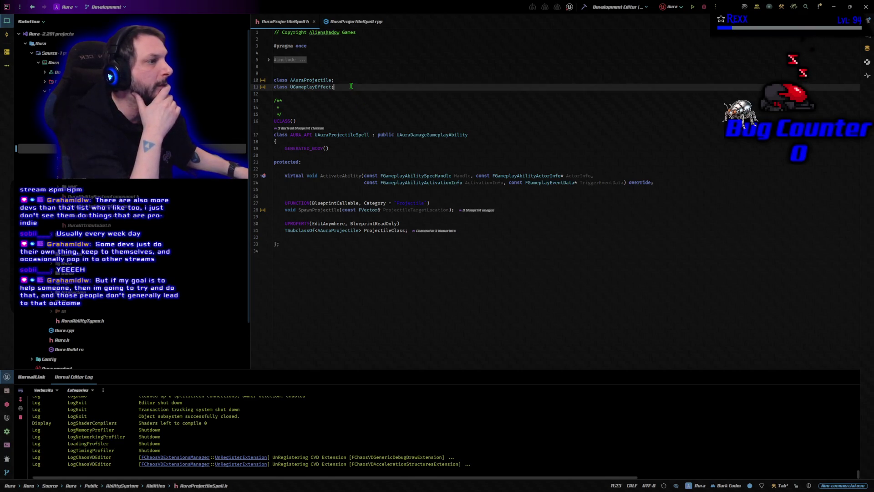
# Add 'struct FGameplayTag;' below 'class UGameplayEffect;' in AuraProjectileSpell.h.
pyautogui.press('Return')
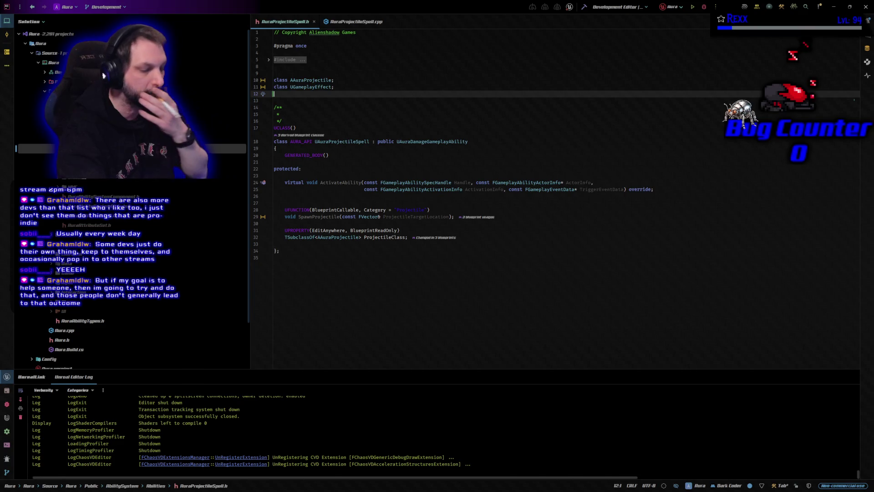
pyautogui.write('struct ')
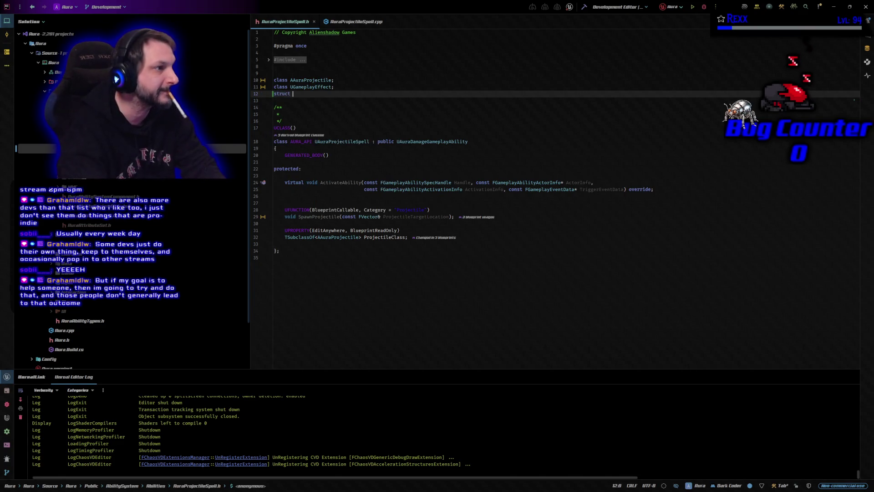
pyautogui.write('F')
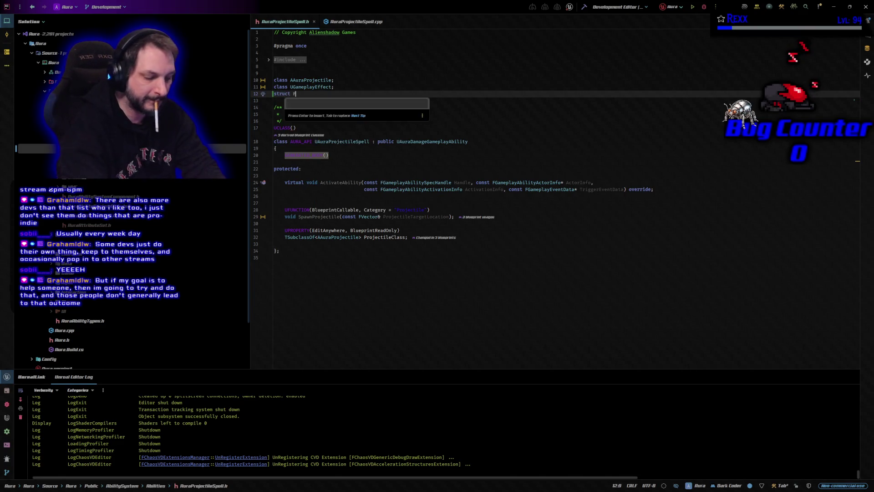
pyautogui.write('Gamepl')
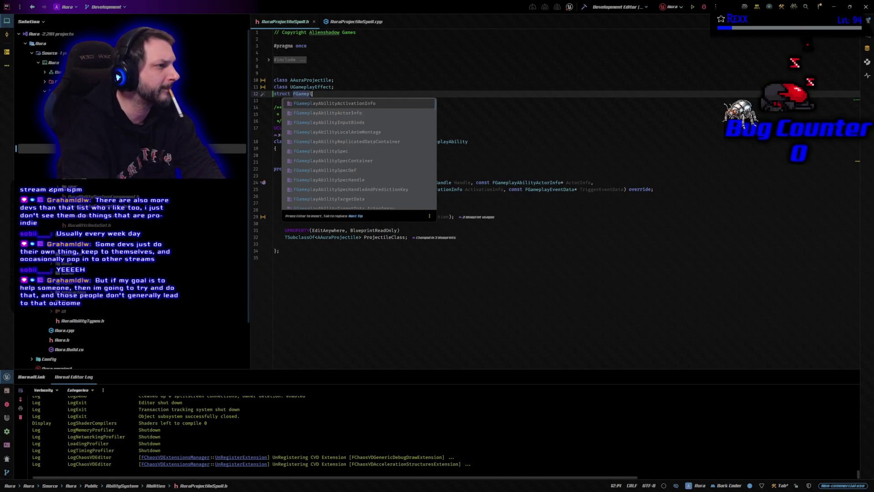
pyautogui.write('ayTag')
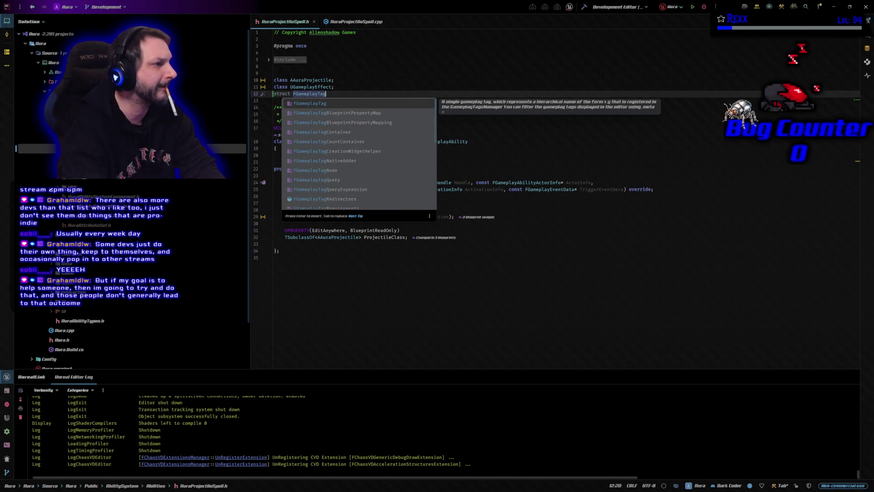
pyautogui.write(';')
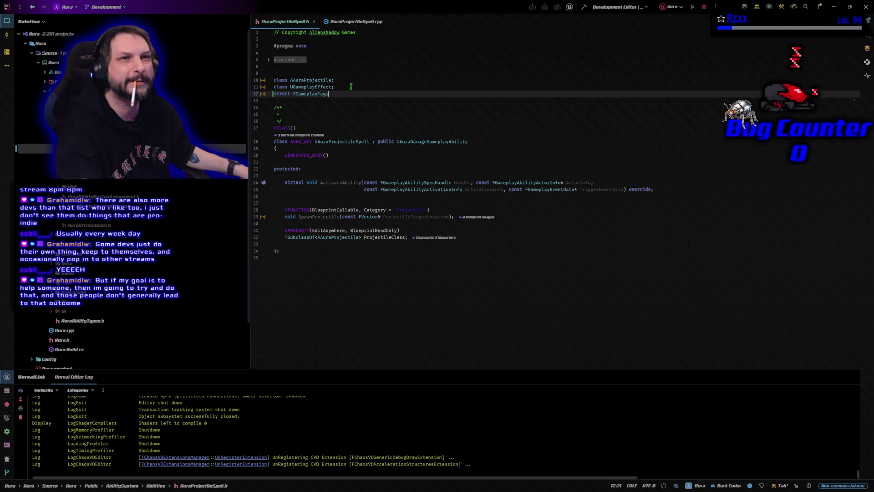
pyautogui.click(328, 217)
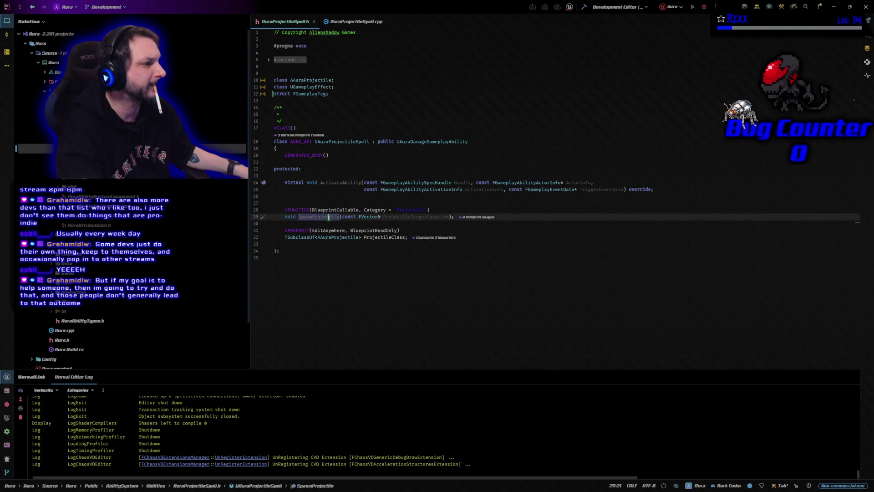
pyautogui.click(448, 217)
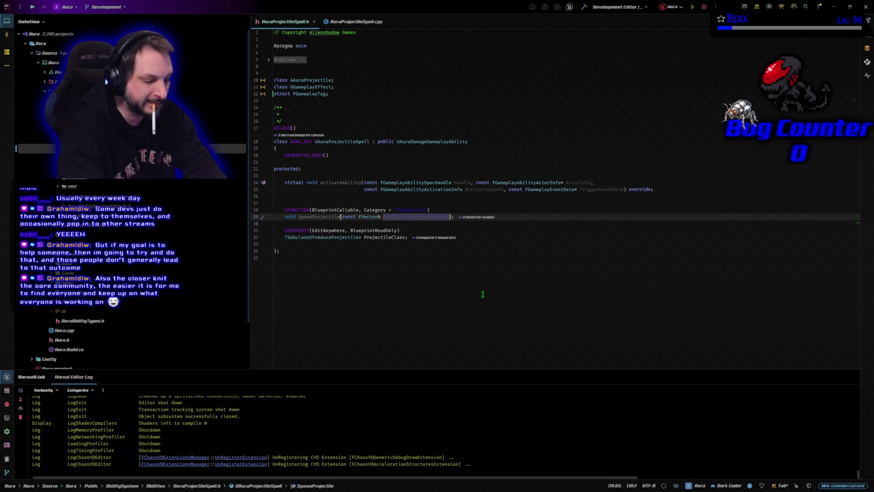
# Append 'const FGameplayTag& SocketTag' to the SpawnProjectile declaration and copy that parameter.
pyautogui.write(', const ')
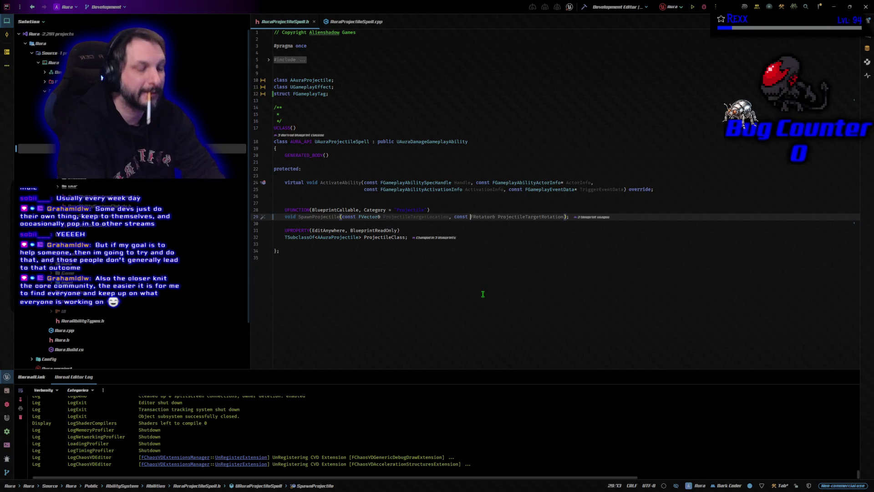
pyautogui.write('FGam')
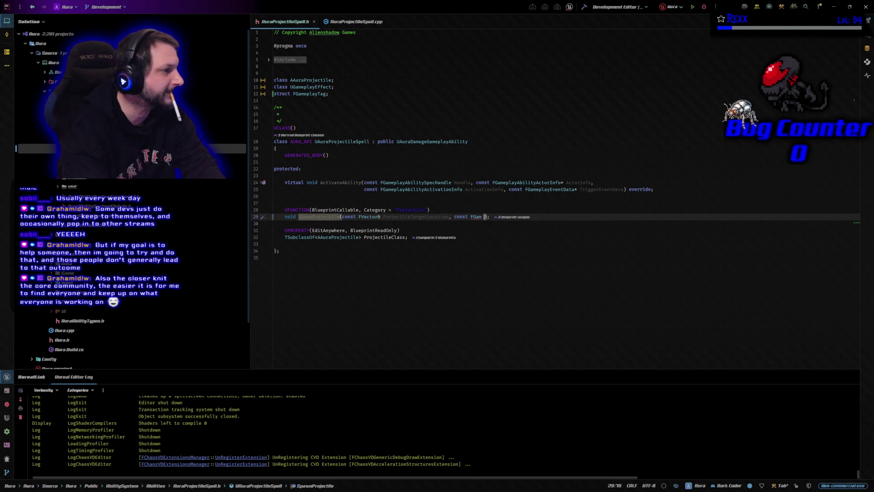
pyautogui.press('Return')
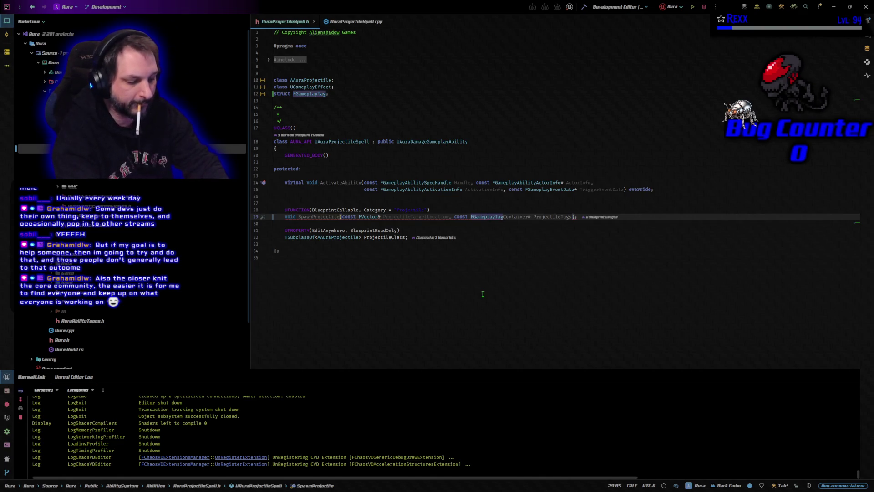
pyautogui.write('& Spaw')
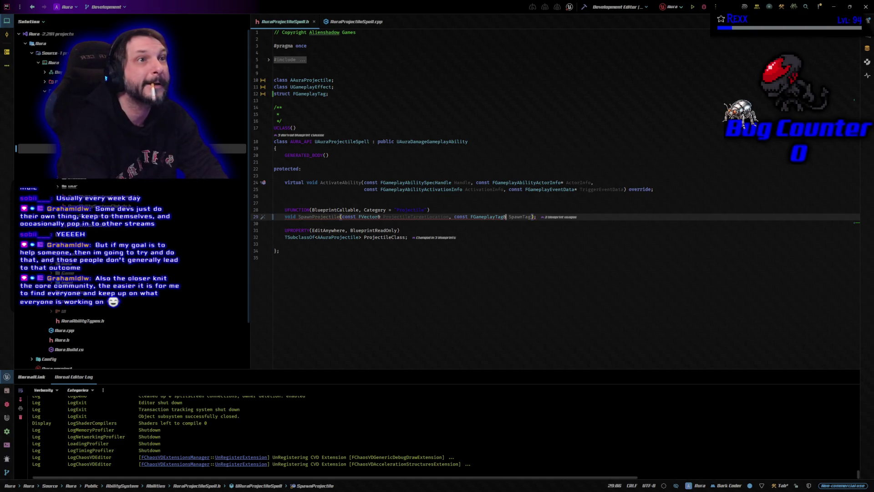
pyautogui.write(' Socket')
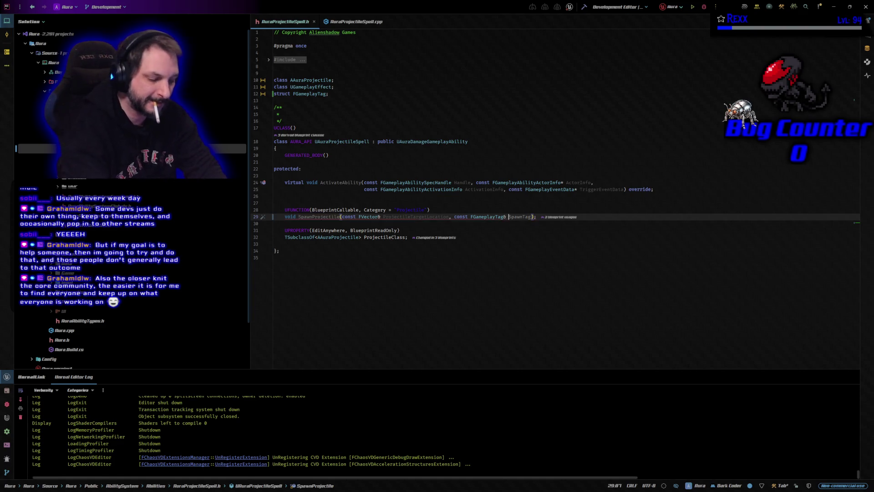
pyautogui.write('Tag')
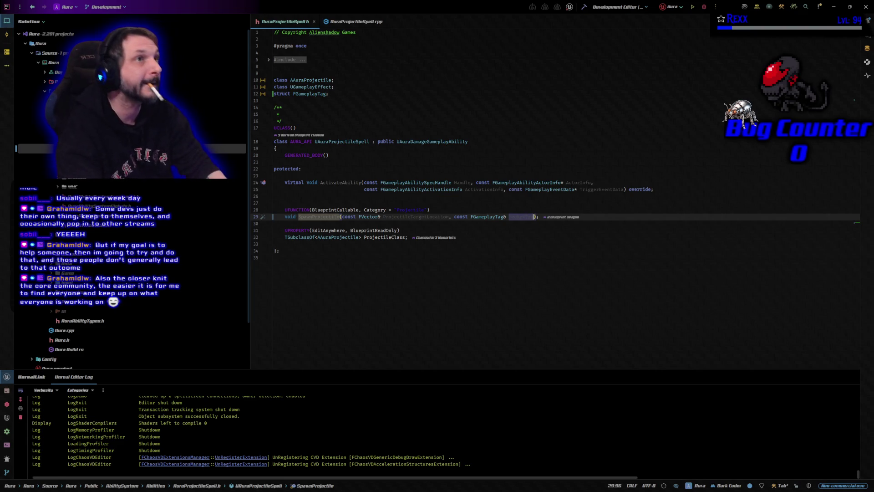
pyautogui.press('End')
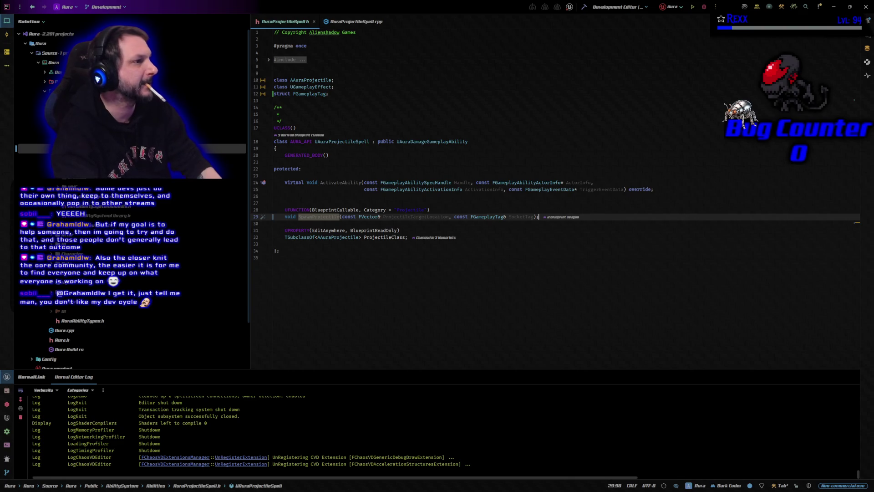
pyautogui.hotkey('ctrl', 'alt', 'Home')
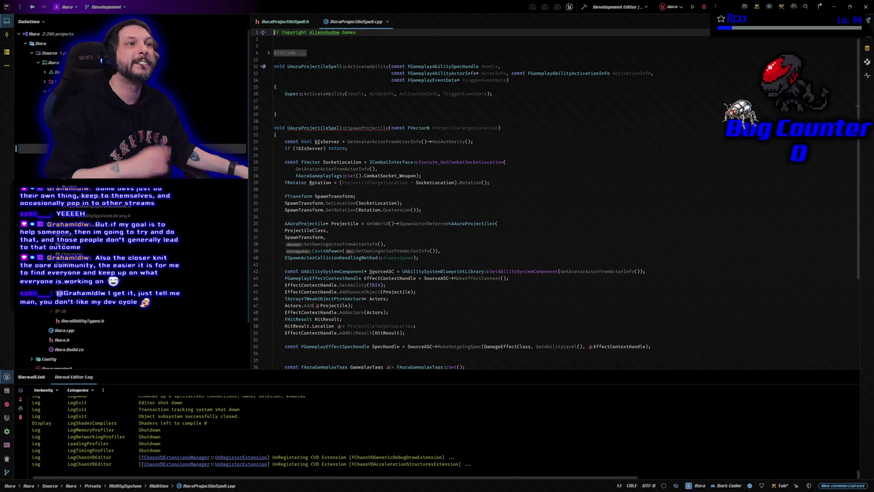
pyautogui.hotkey('ctrl', 'alt', 'Home')
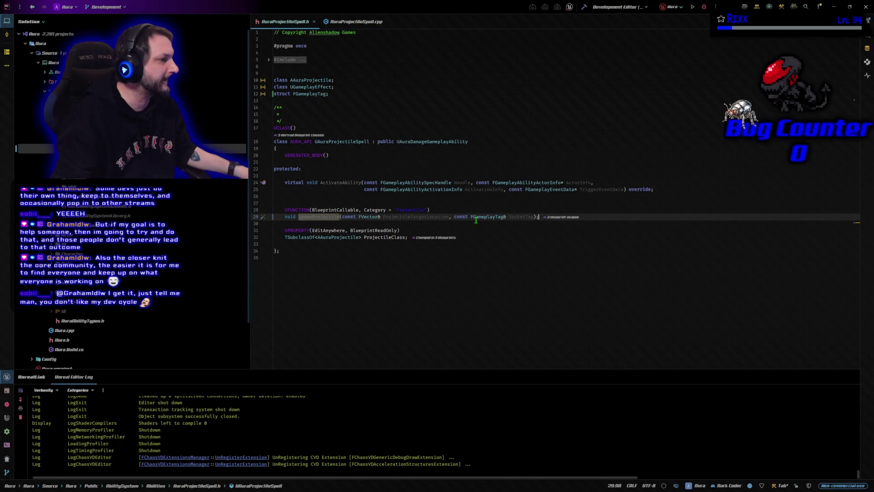
pyautogui.click(468, 216)
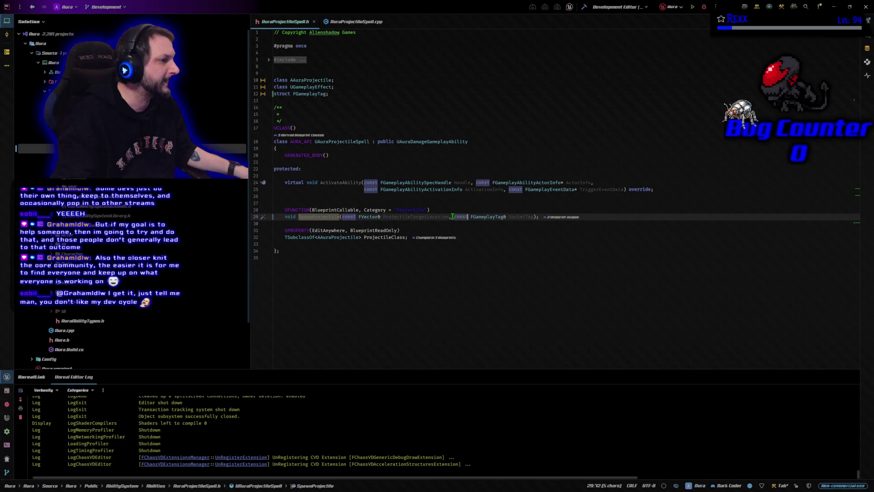
pyautogui.moveTo(468, 216); pyautogui.dragTo(532, 218)
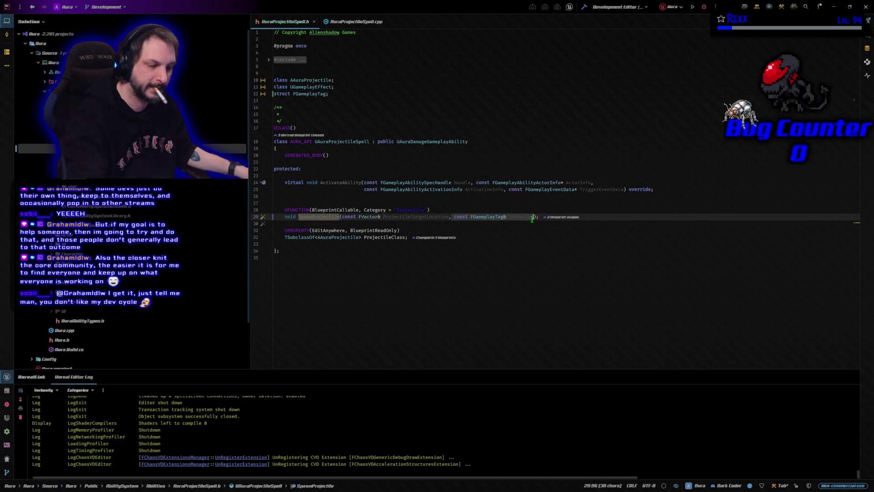
pyautogui.click(360, 21)
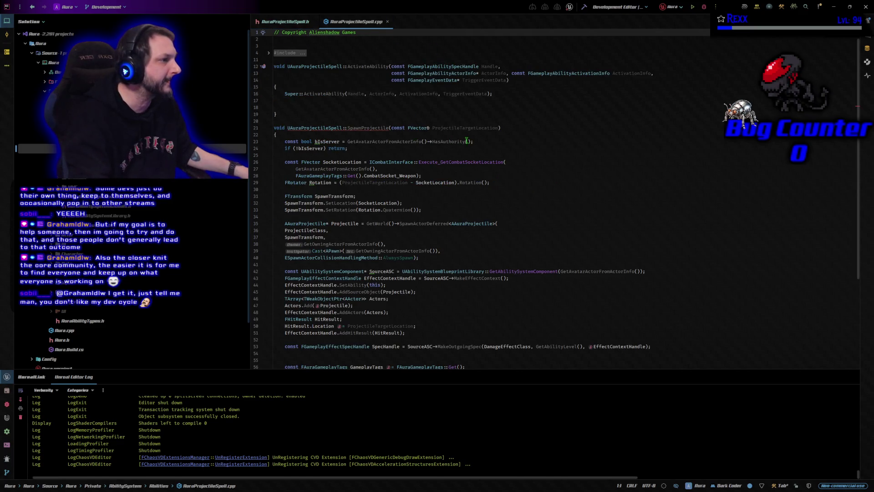
# Paste the SocketTag parameter after ProjectileTargetLocation in the SpawnProjectile definition on line 21.
pyautogui.click(498, 128)
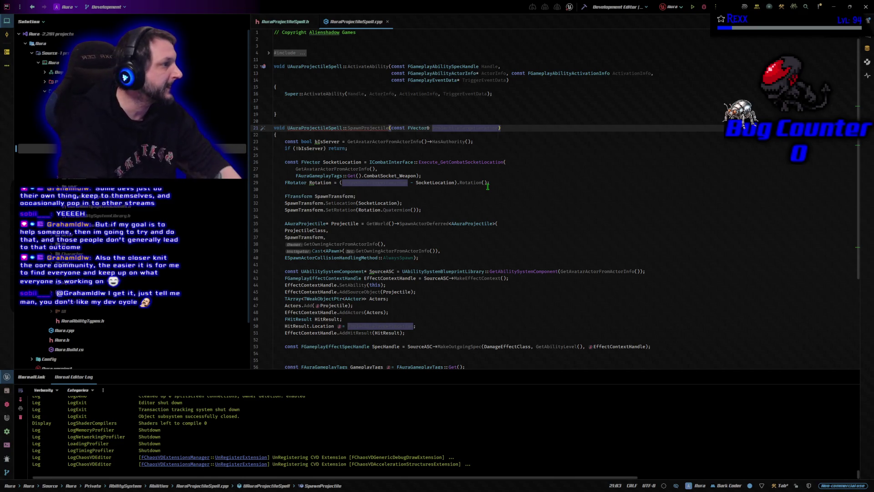
pyautogui.hotkey('ctrl', 'alt', 'F7')
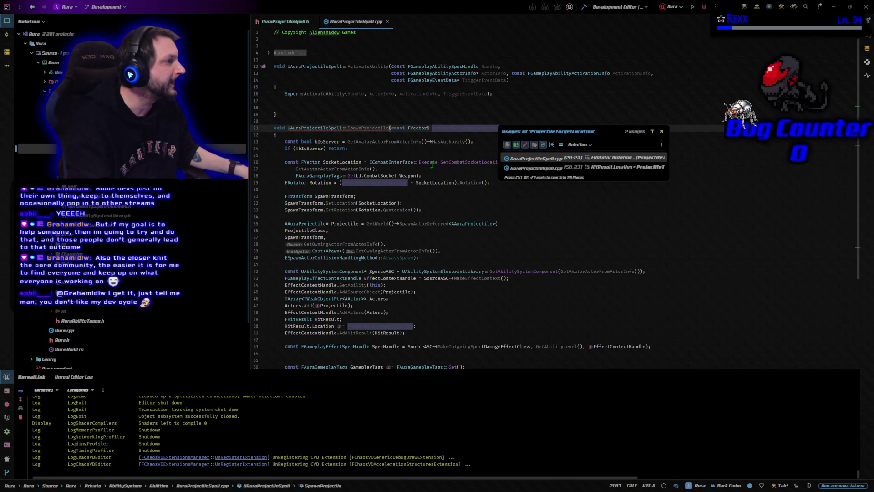
pyautogui.click(490, 132)
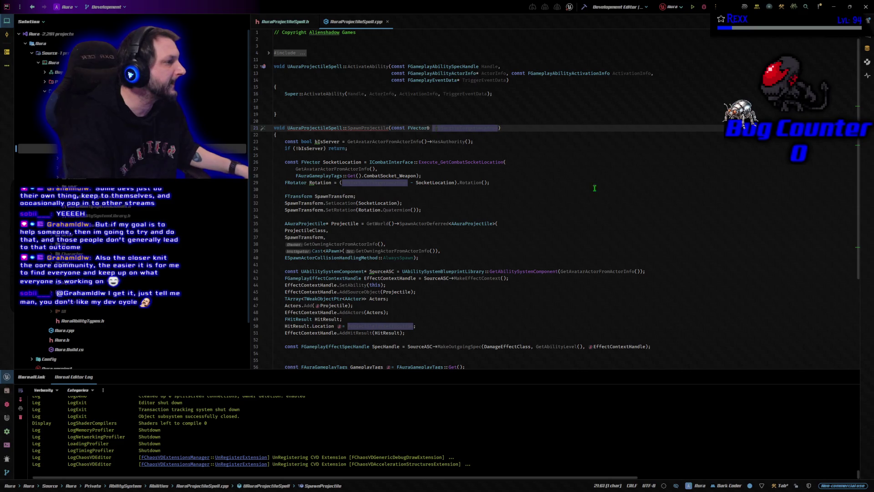
pyautogui.hotkey('ctrl', 'Right')
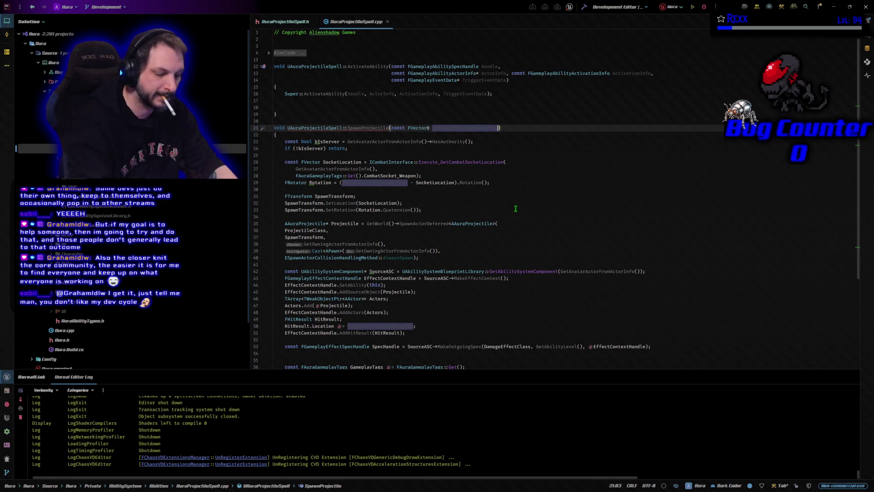
pyautogui.hotkey('ctrl', 'v')
pyautogui.press('Left')
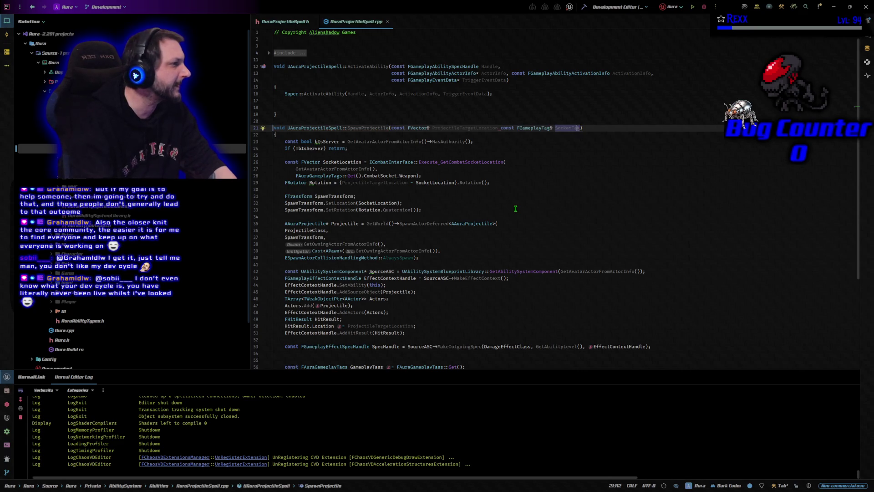
pyautogui.hotkey('ctrl', 'Left')
pyautogui.hotkey('ctrl', 'Left')
pyautogui.hotkey('ctrl', 'Left')
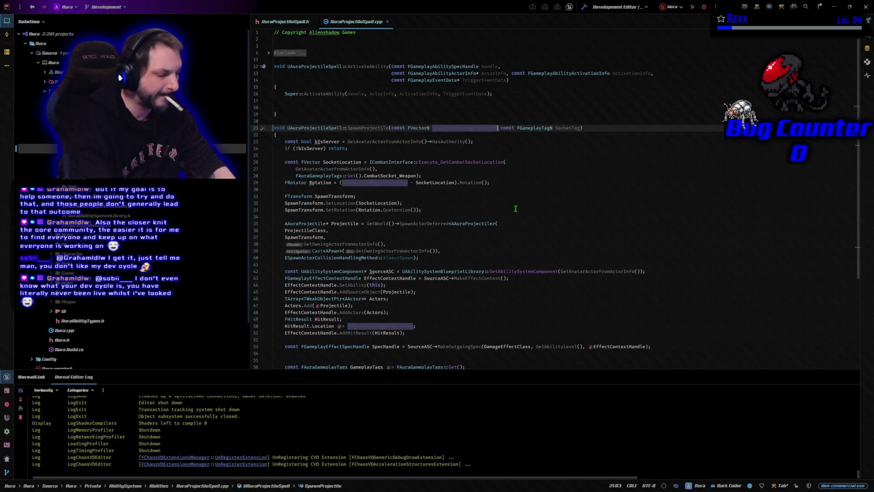
pyautogui.press('Right')
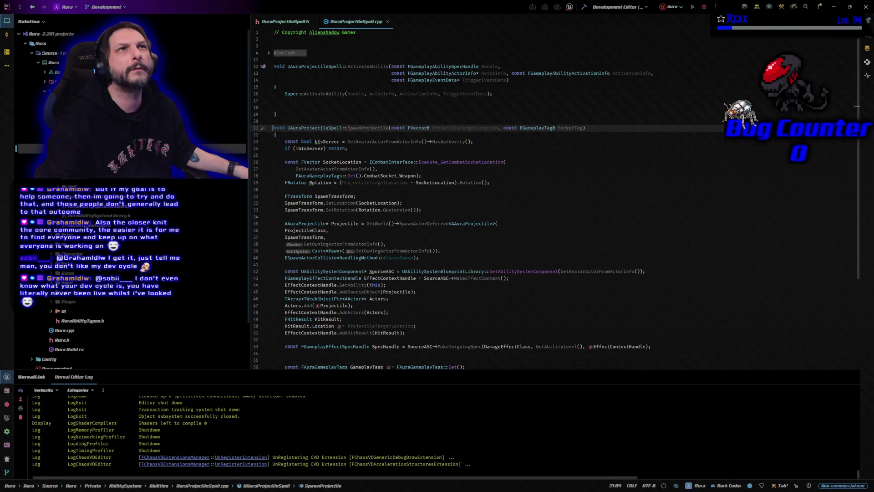
pyautogui.moveTo(378, 142)
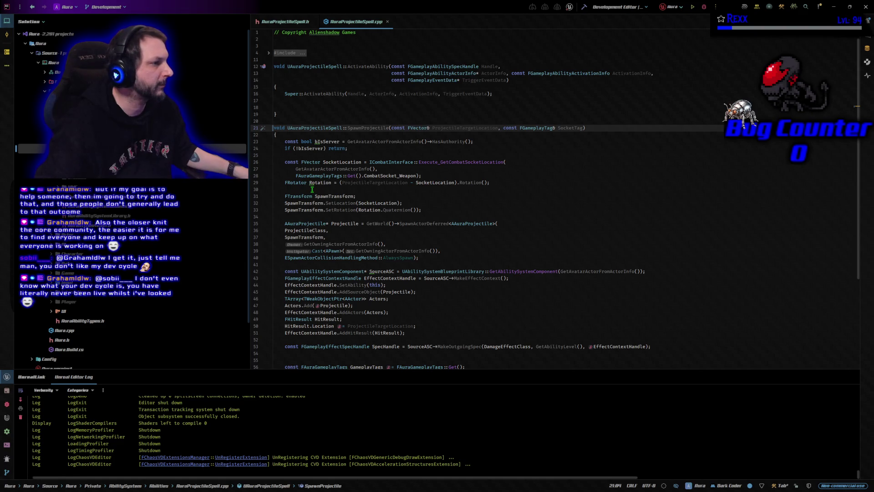
# Replace the CombatSocket_Weapon argument on line 28 with SocketTag, then build.
pyautogui.click(432, 176)
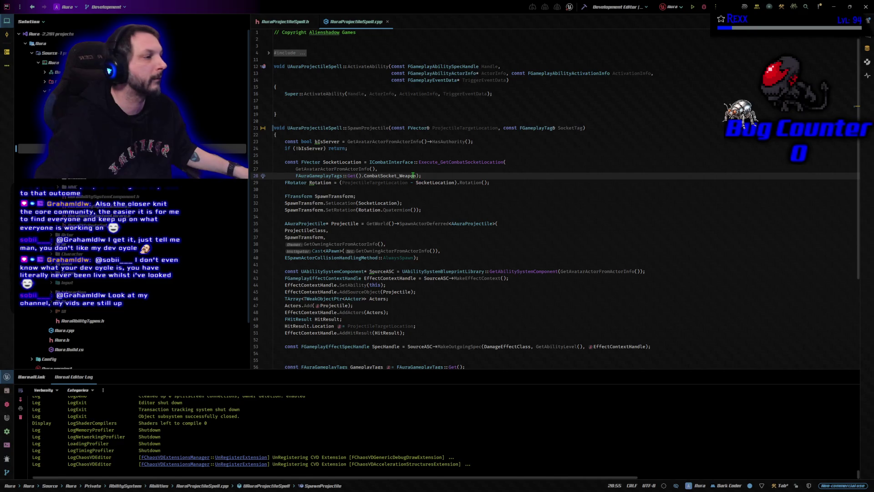
pyautogui.moveTo(418, 176); pyautogui.dragTo(295, 176)
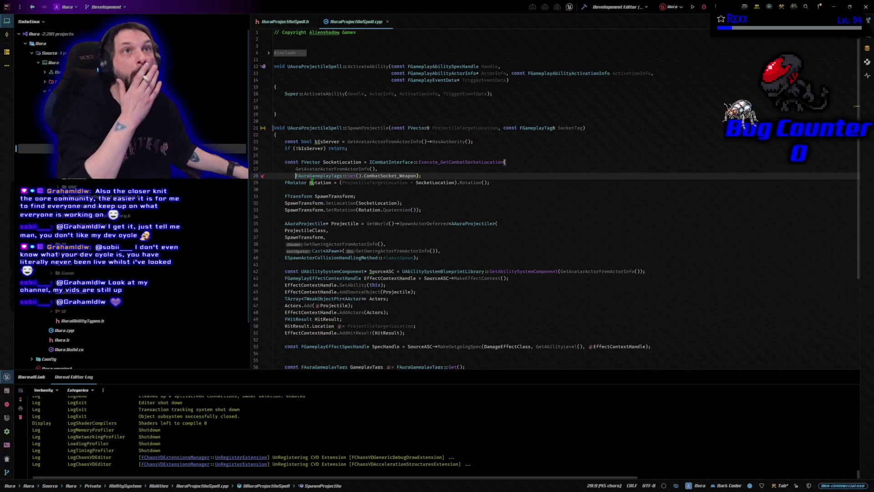
pyautogui.write('SocketT;')
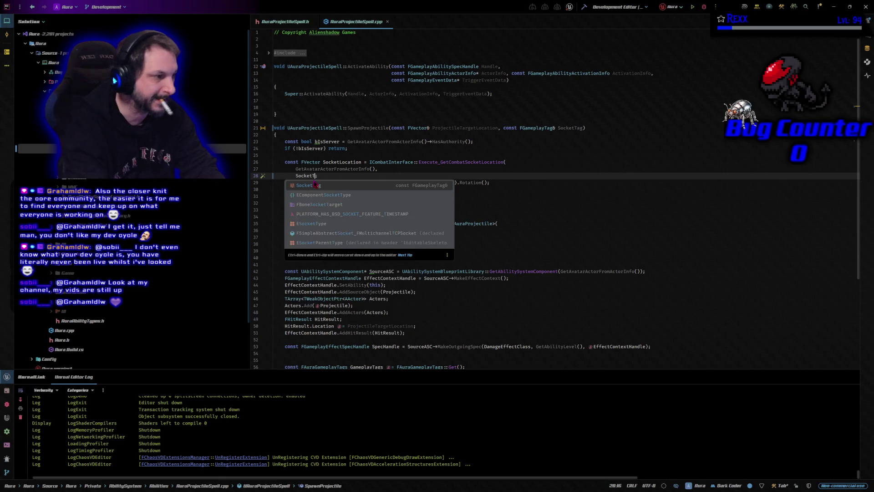
pyautogui.press('Return')
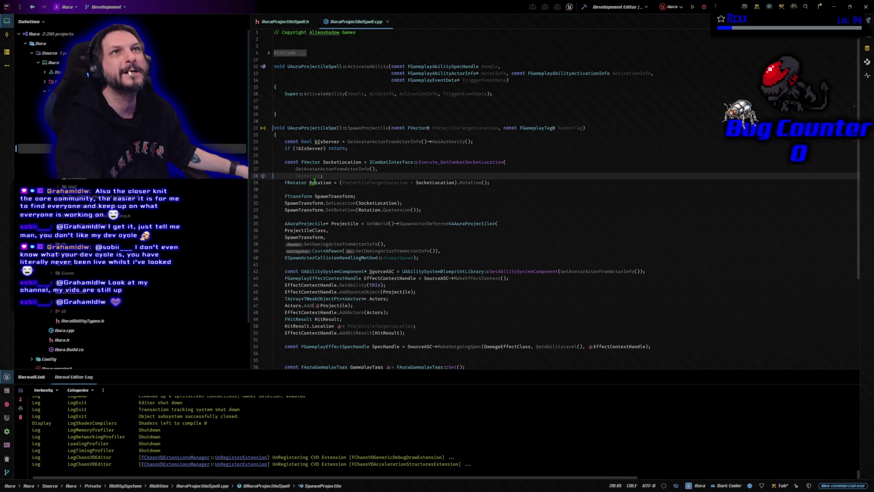
pyautogui.click(583, 10)
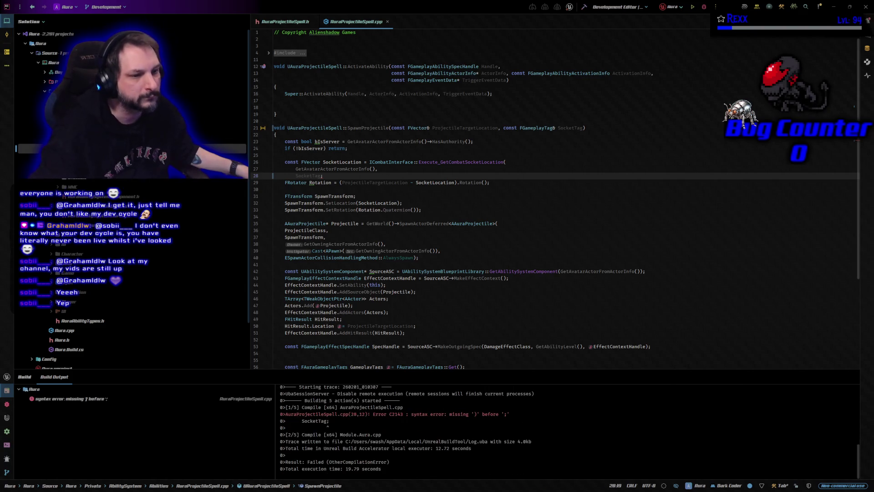
# Add the missing ')' after SocketTag on line 28 and rebuild until it succeeds.
pyautogui.click(692, 7)
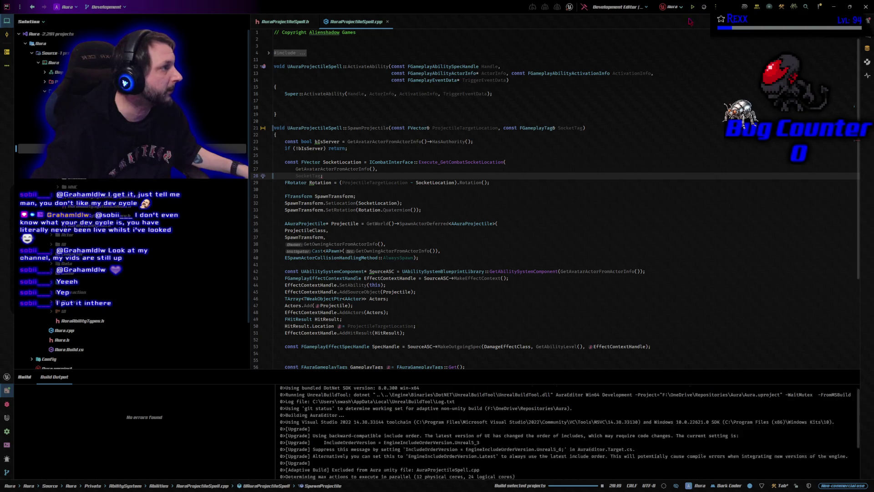
pyautogui.click(584, 10)
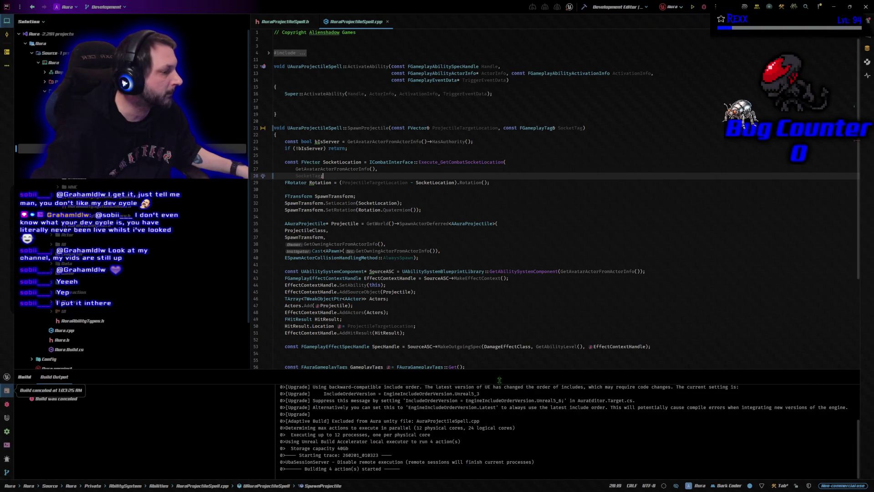
pyautogui.click(584, 9)
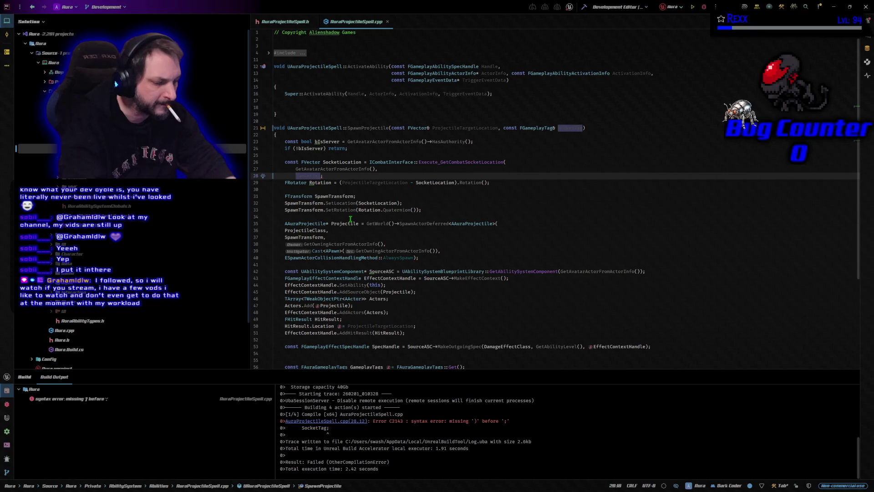
pyautogui.write(')')
pyautogui.click(584, 6)
pyautogui.moveTo(554, 131)
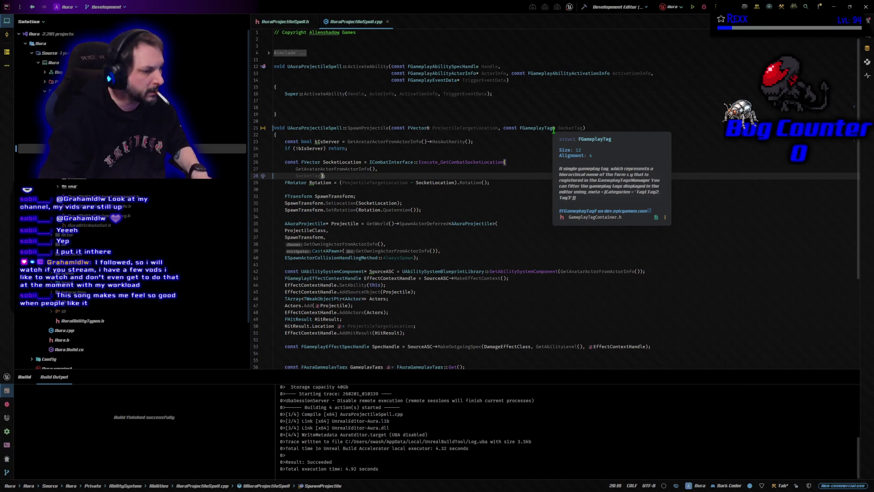
pyautogui.click(703, 6)
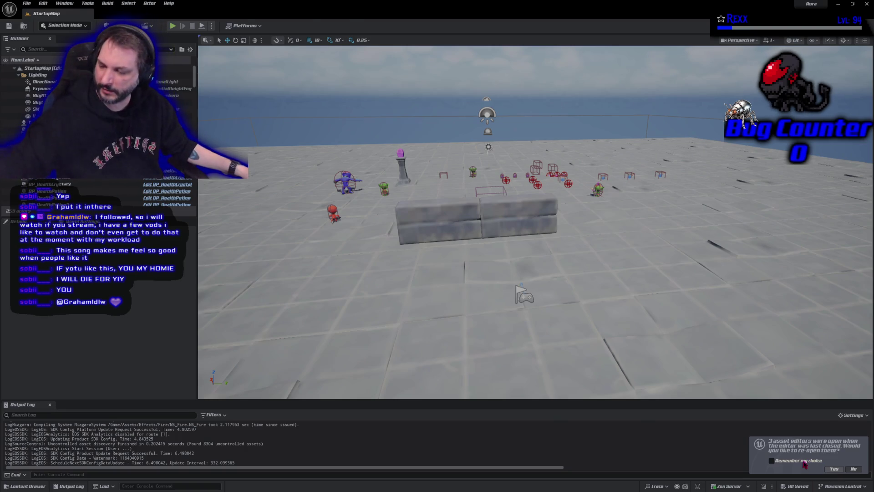
# Restore the previous session's GA_MeleeAttack, BP_Demon and ABP_Demon asset editors.
pyautogui.click(834, 469)
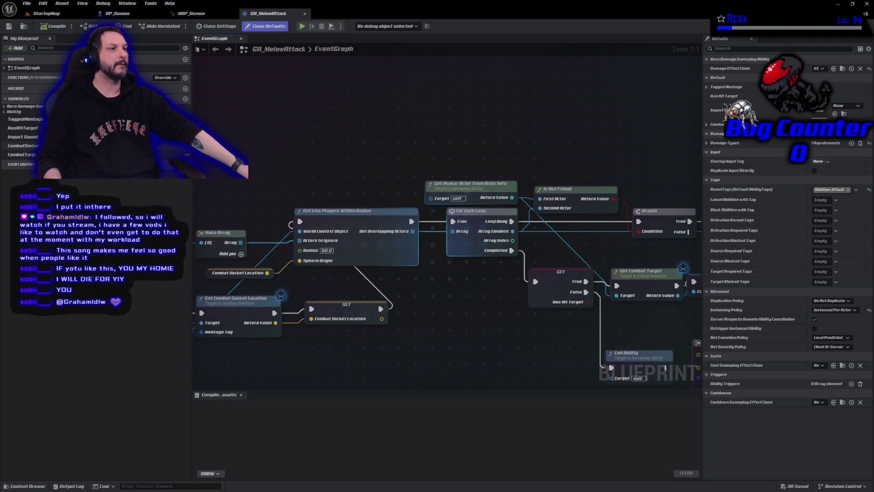
# Open BP_Demon in the full blueprint editor and open Demon_Throw from its Animations folder.
pyautogui.click(159, 13)
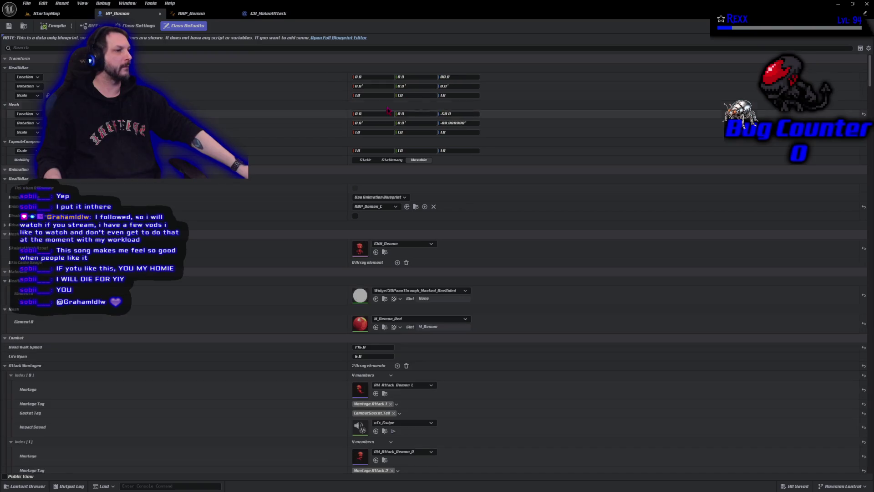
pyautogui.click(339, 38)
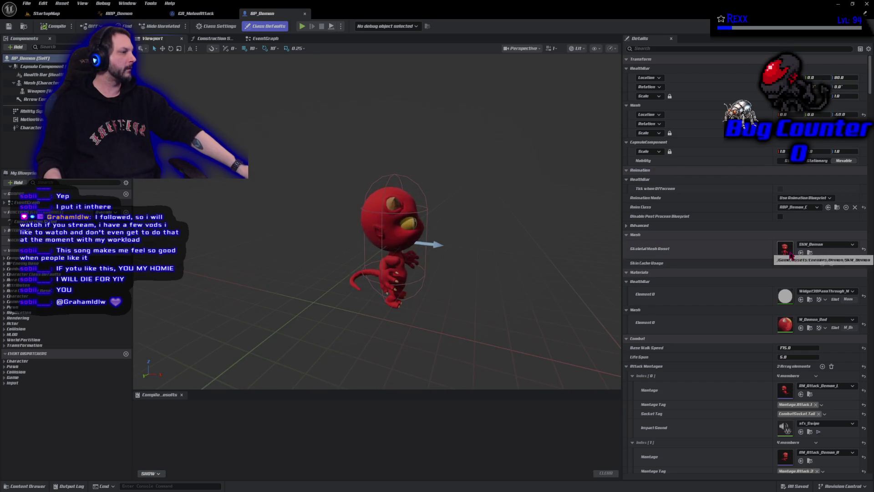
pyautogui.click(810, 394)
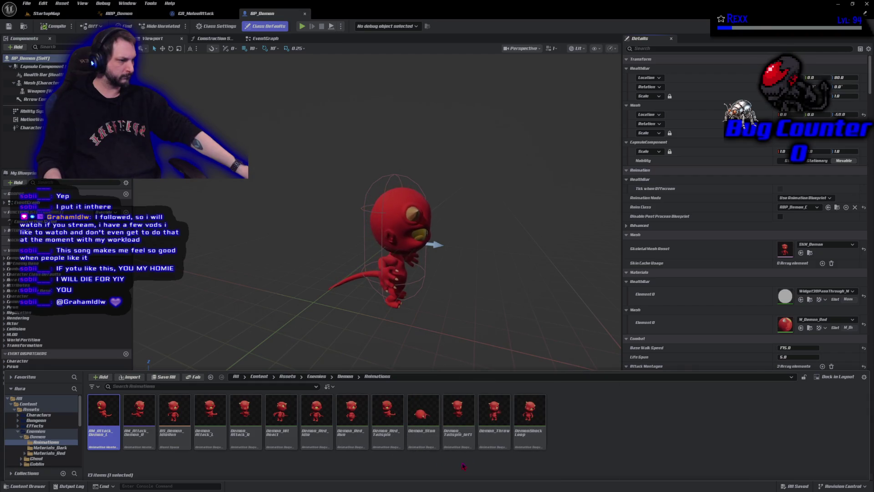
pyautogui.doubleClick(494, 439)
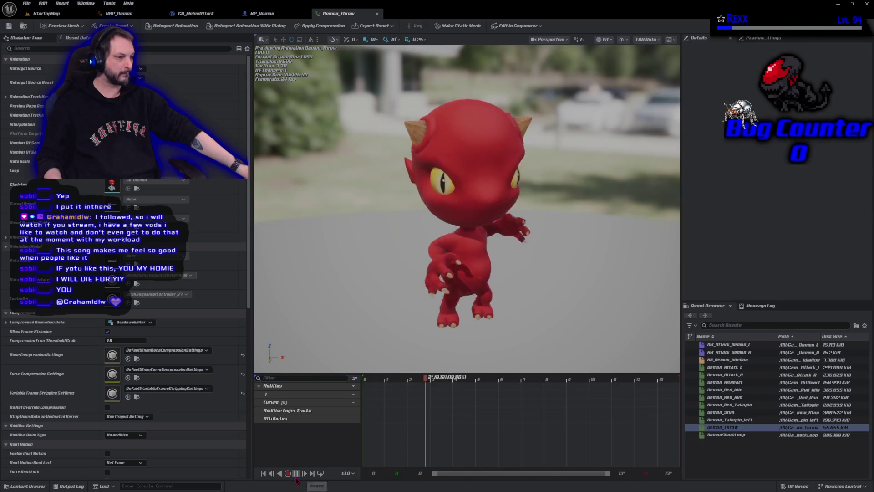
pyautogui.click(296, 474)
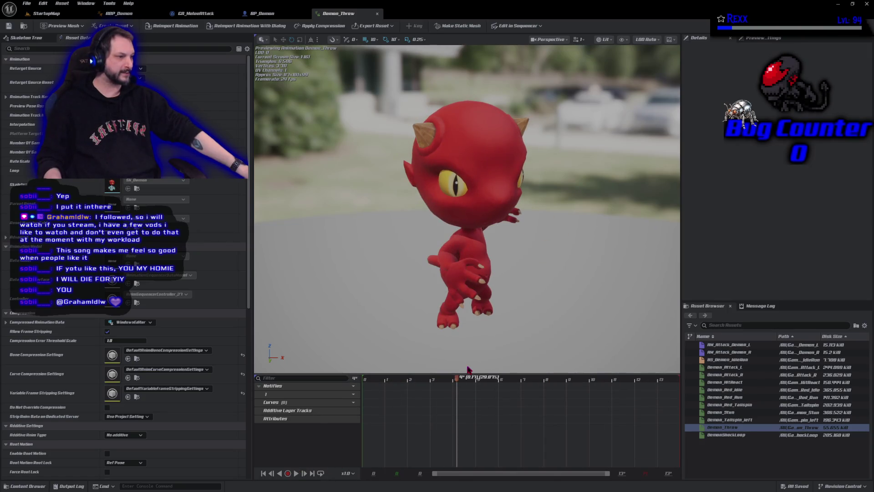
pyautogui.moveTo(468, 382)
pyautogui.mouseDown()
pyautogui.moveTo(482, 383)
pyautogui.moveTo(416, 384)
pyautogui.moveTo(495, 382)
pyautogui.moveTo(437, 378)
pyautogui.moveTo(419, 365)
pyautogui.moveTo(638, 371)
pyautogui.moveTo(462, 367)
pyautogui.moveTo(605, 357)
pyautogui.moveTo(543, 371)
pyautogui.mouseUp()
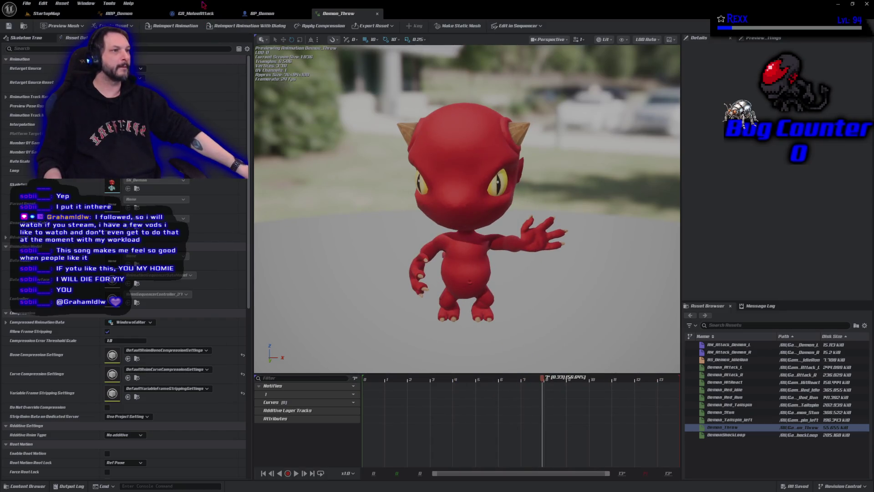
pyautogui.moveTo(591, 382); pyautogui.dragTo(350, 379)
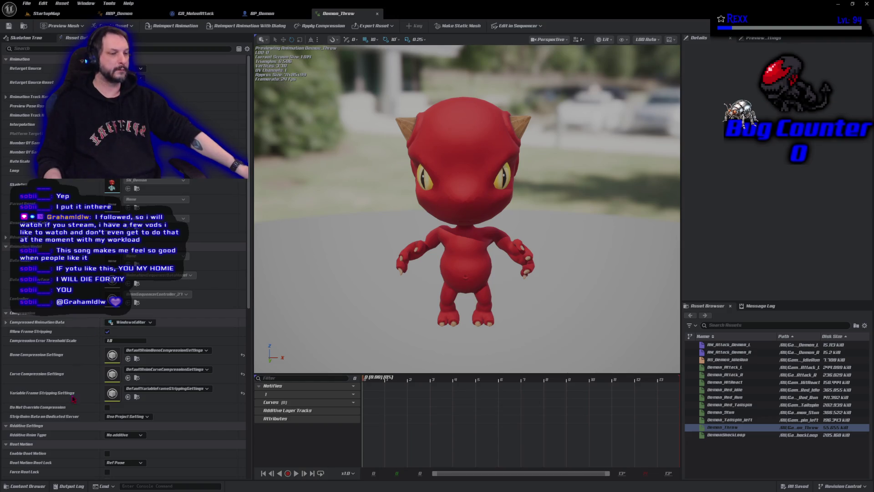
# Enable root motion on Demon_Throw, save it, and reveal its Create AnimMontage option in the Content Drawer.
pyautogui.click(107, 454)
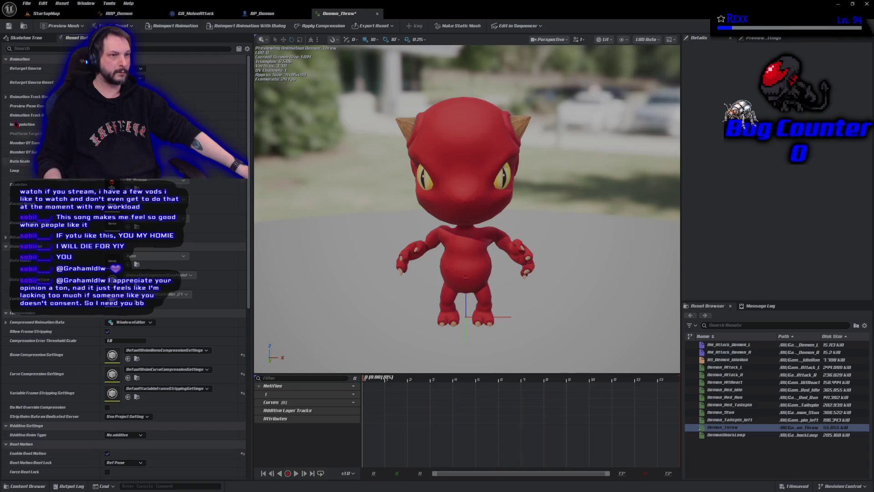
pyautogui.click(9, 28)
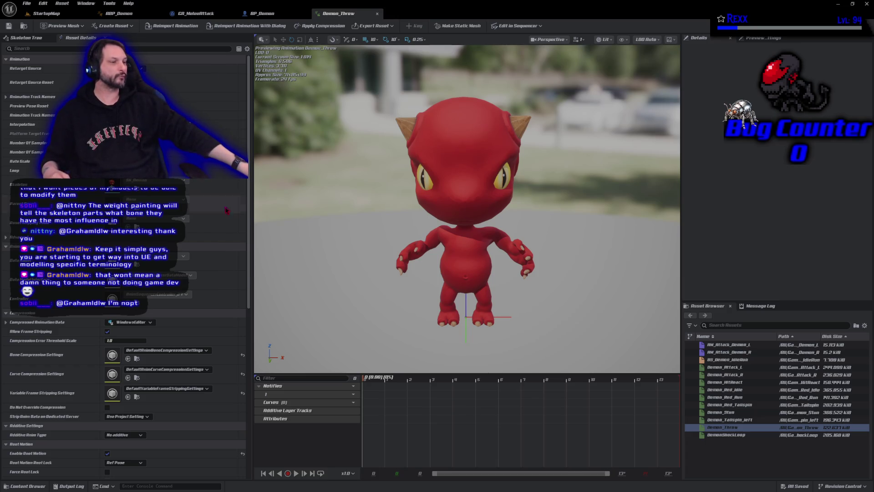
pyautogui.click(22, 27)
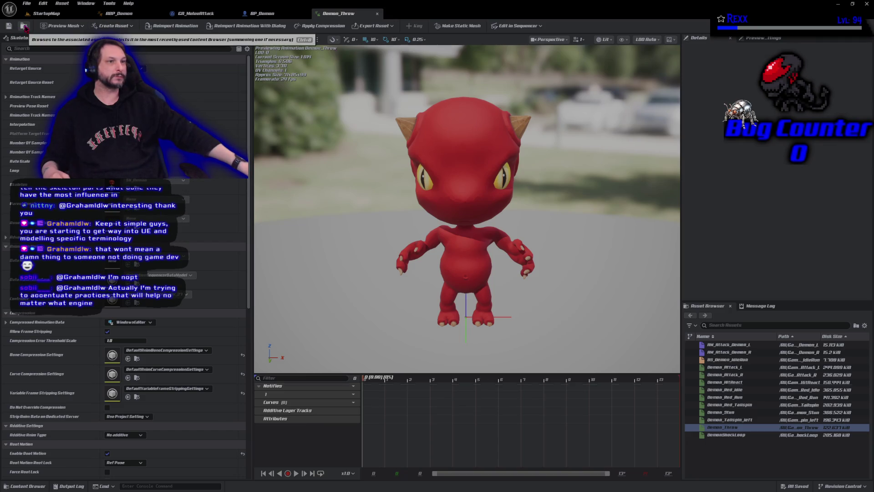
pyautogui.rightClick(496, 456)
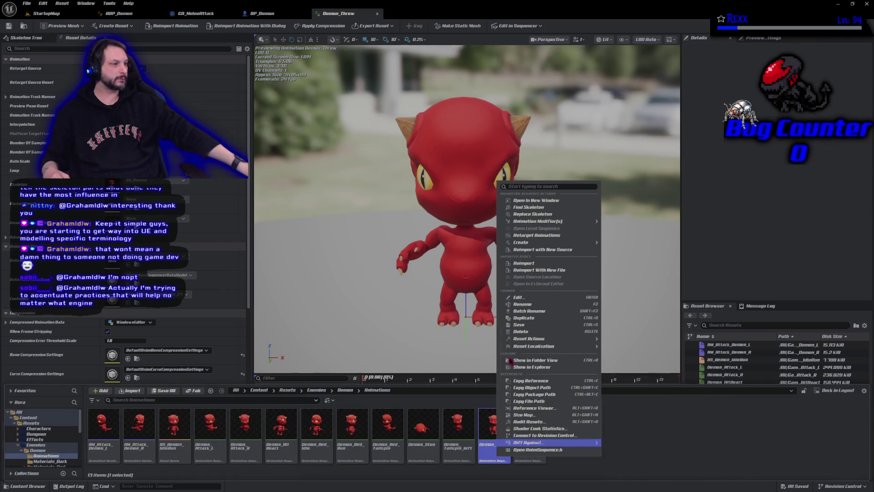
pyautogui.moveTo(560, 244)
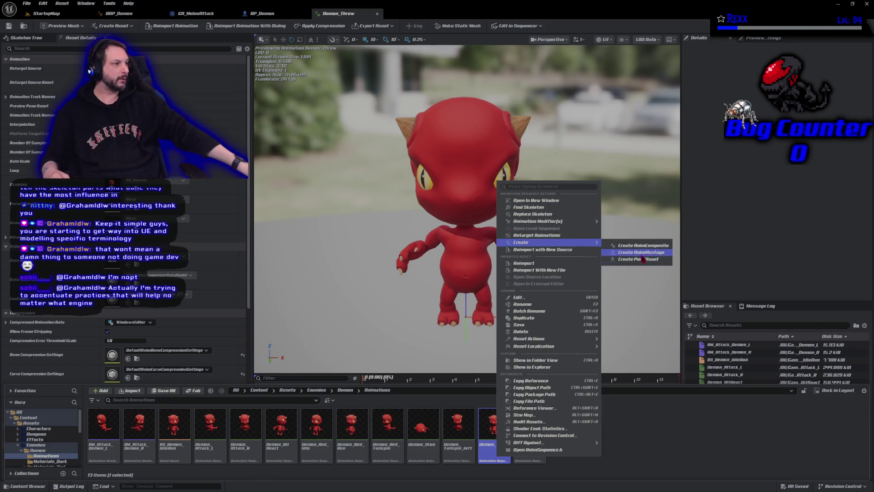